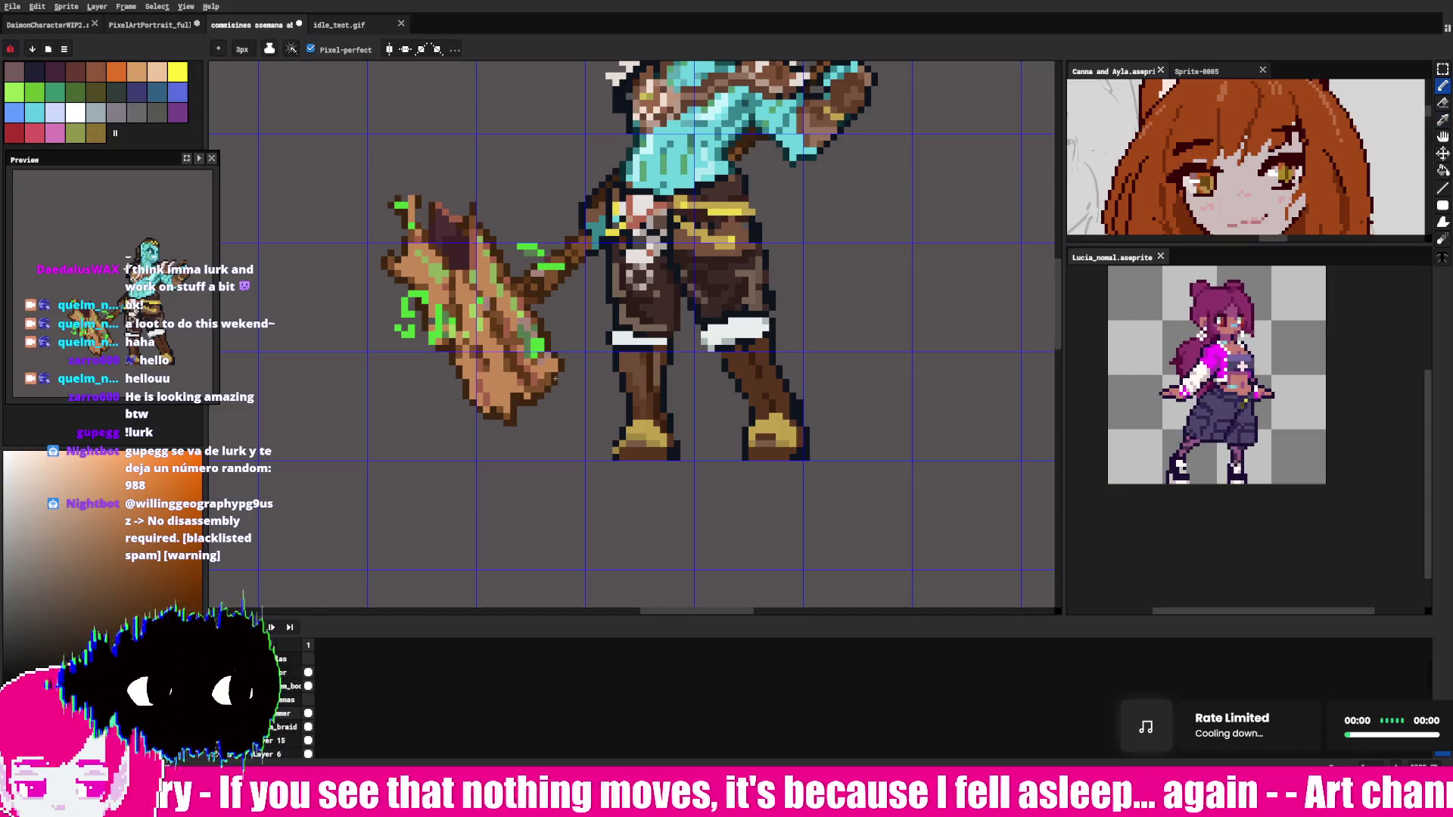
Step: Eyedrop hammer-head pixels until an orange is picked, then return to the Pencil
key(i)
click(456, 236)
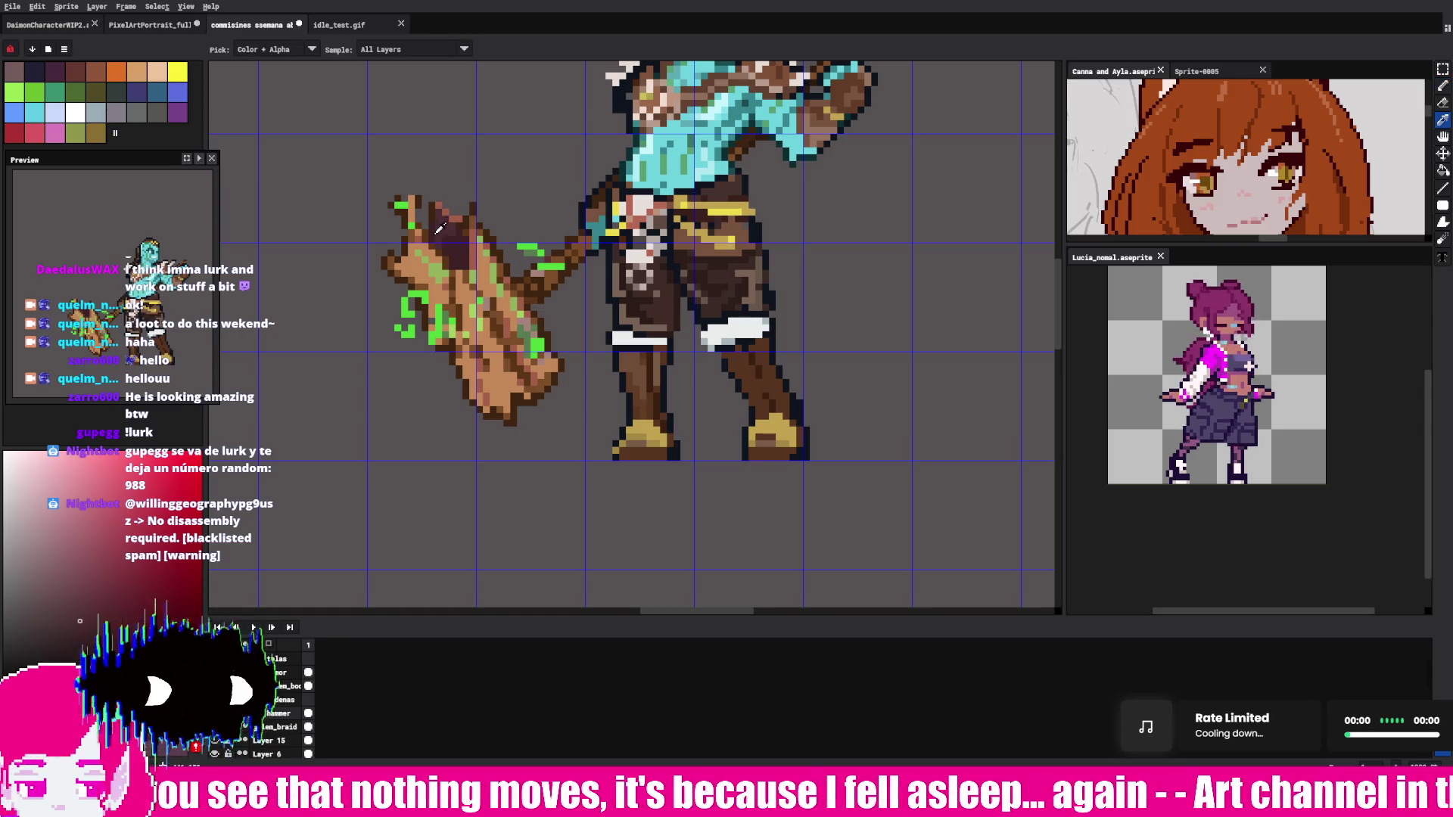
click(442, 202)
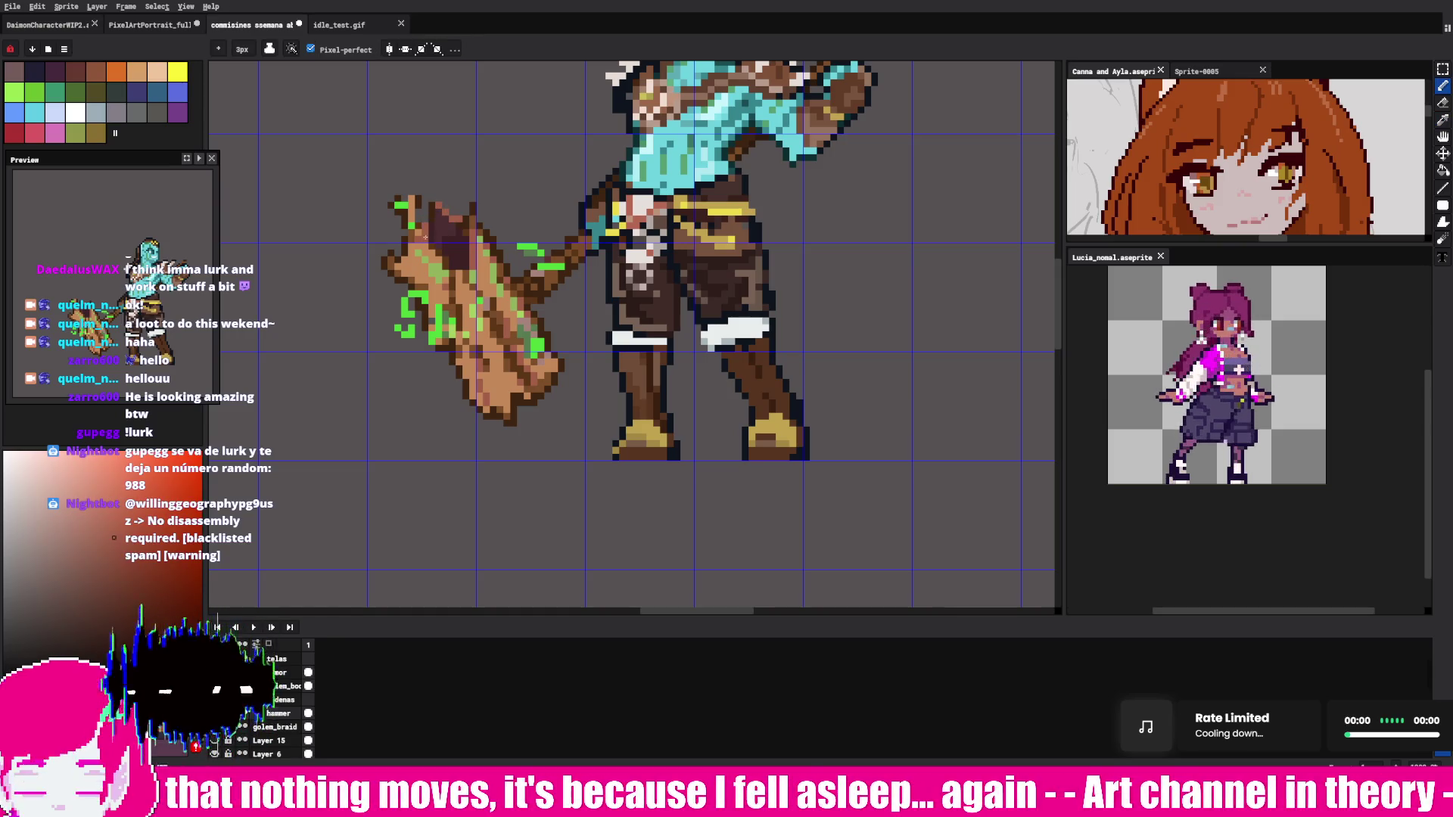
click(436, 207)
key(b)
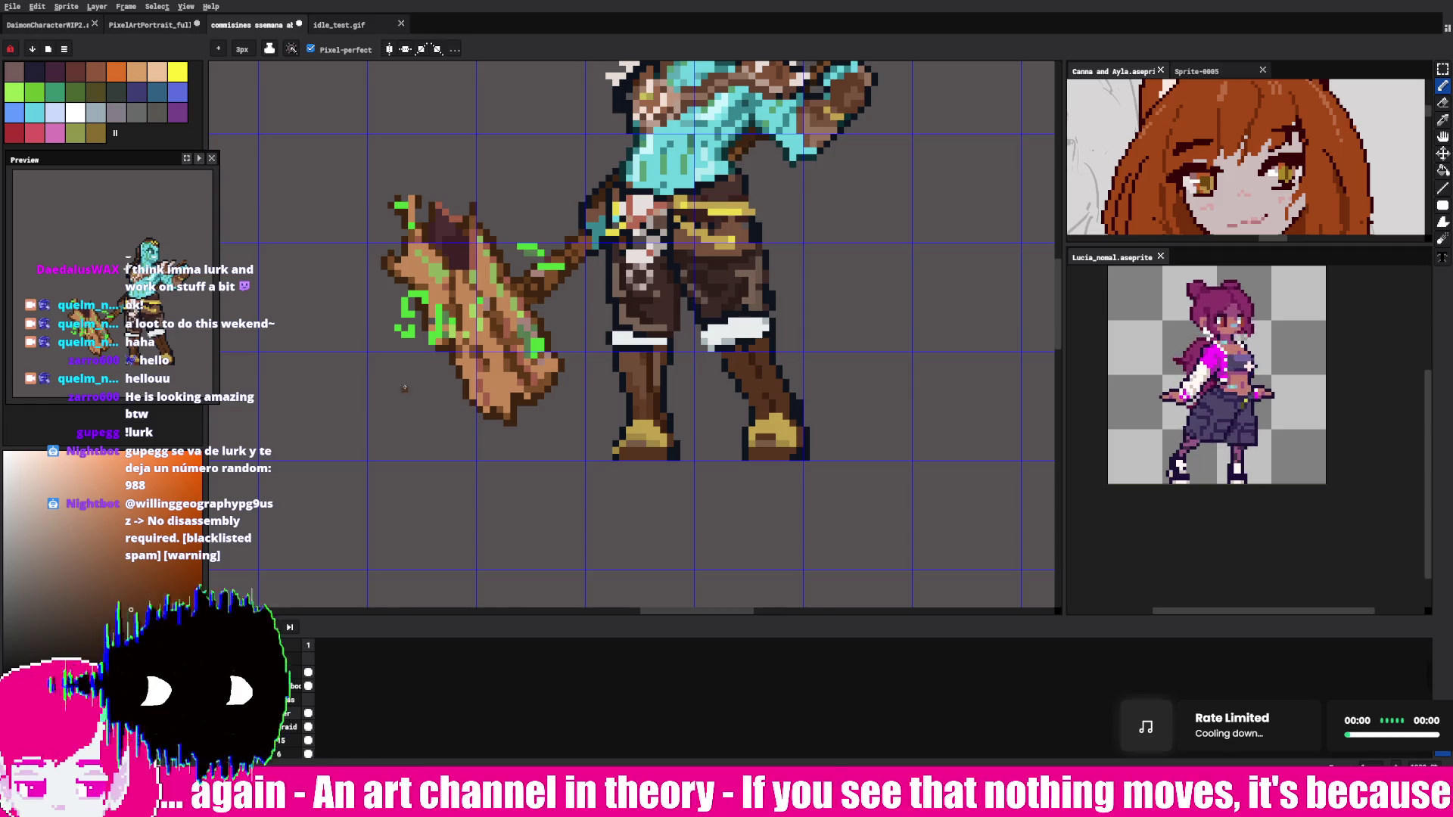
Step: Hide the blue canvas grid and zoom in on the golem's head and torso
scroll(404, 388, down, 4)
scroll(379, 306, up, 2)
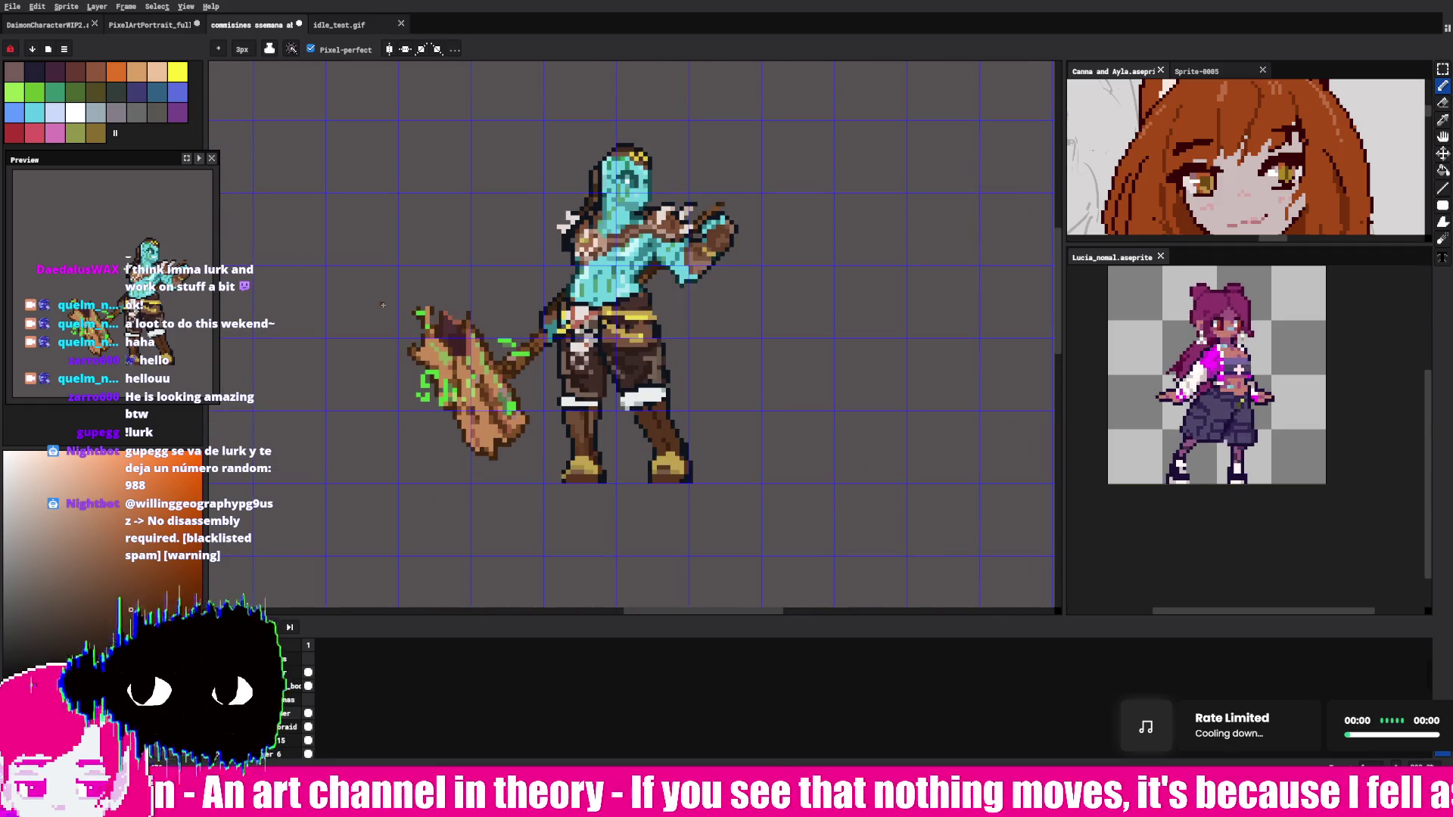
key(ctrl+apostrophe)
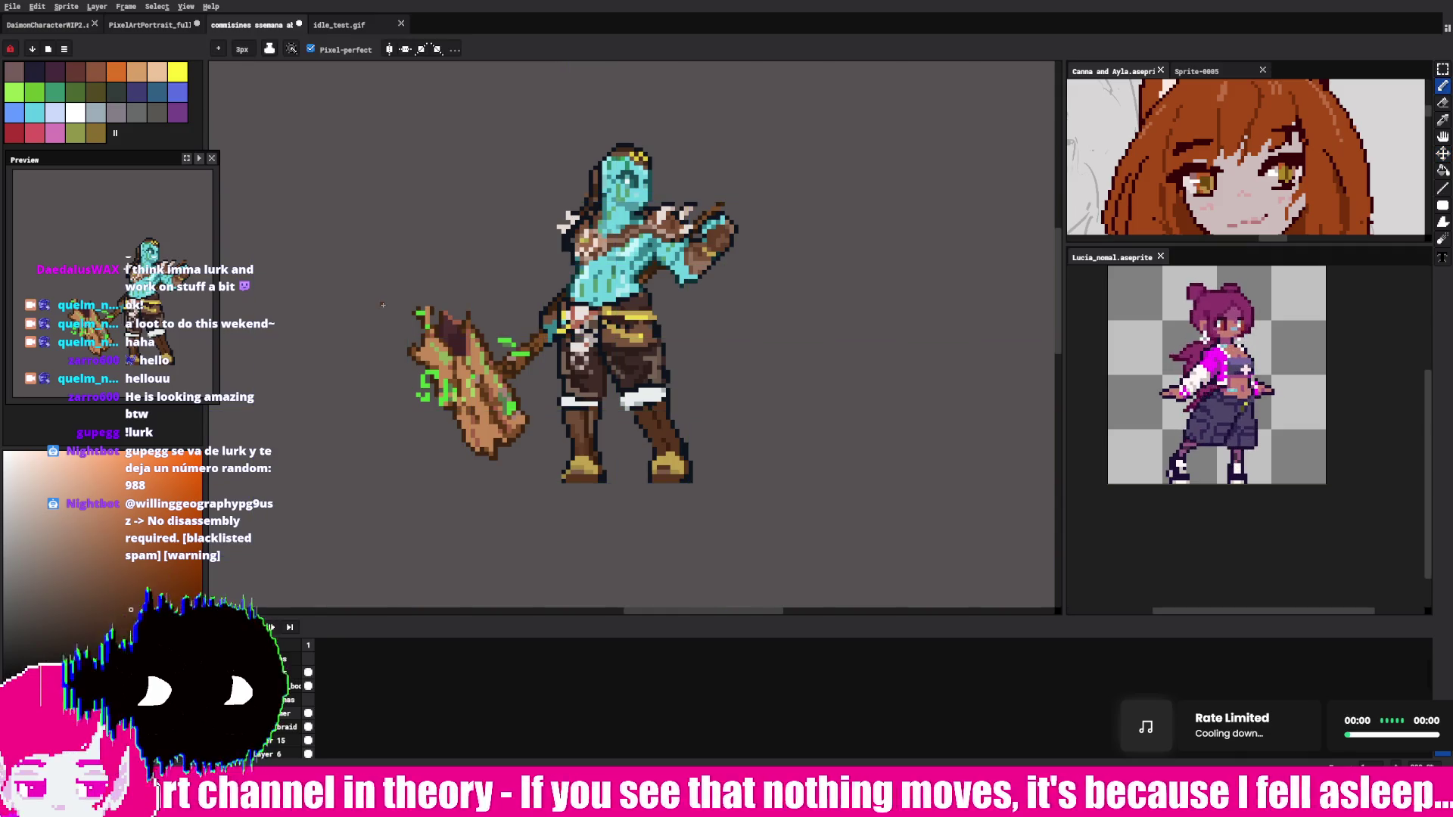
scroll(619, 124, up, 3)
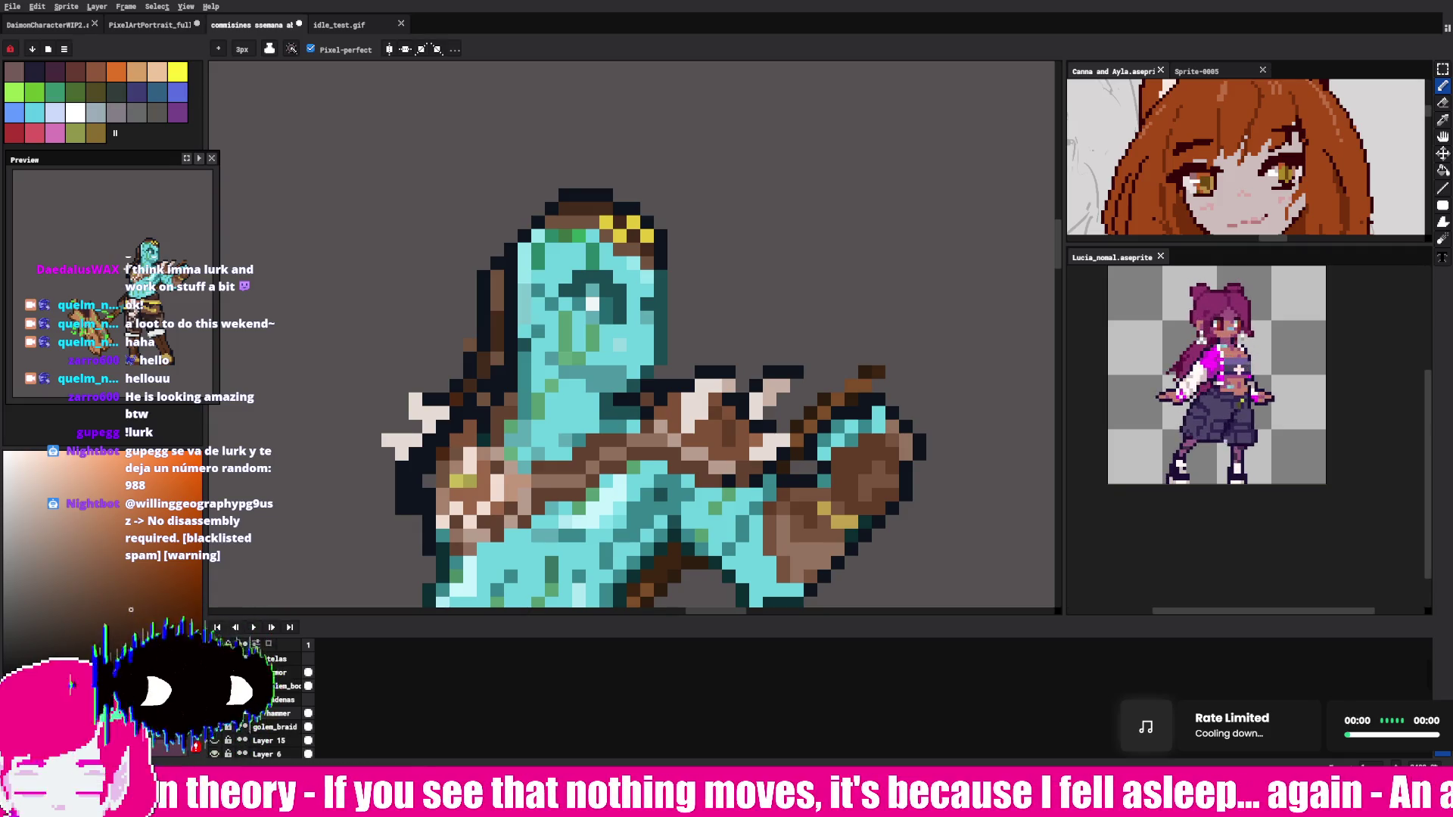
Step: Sample the golem's cyan skin and paint two lighter pixels onto it
alt+click(529, 253)
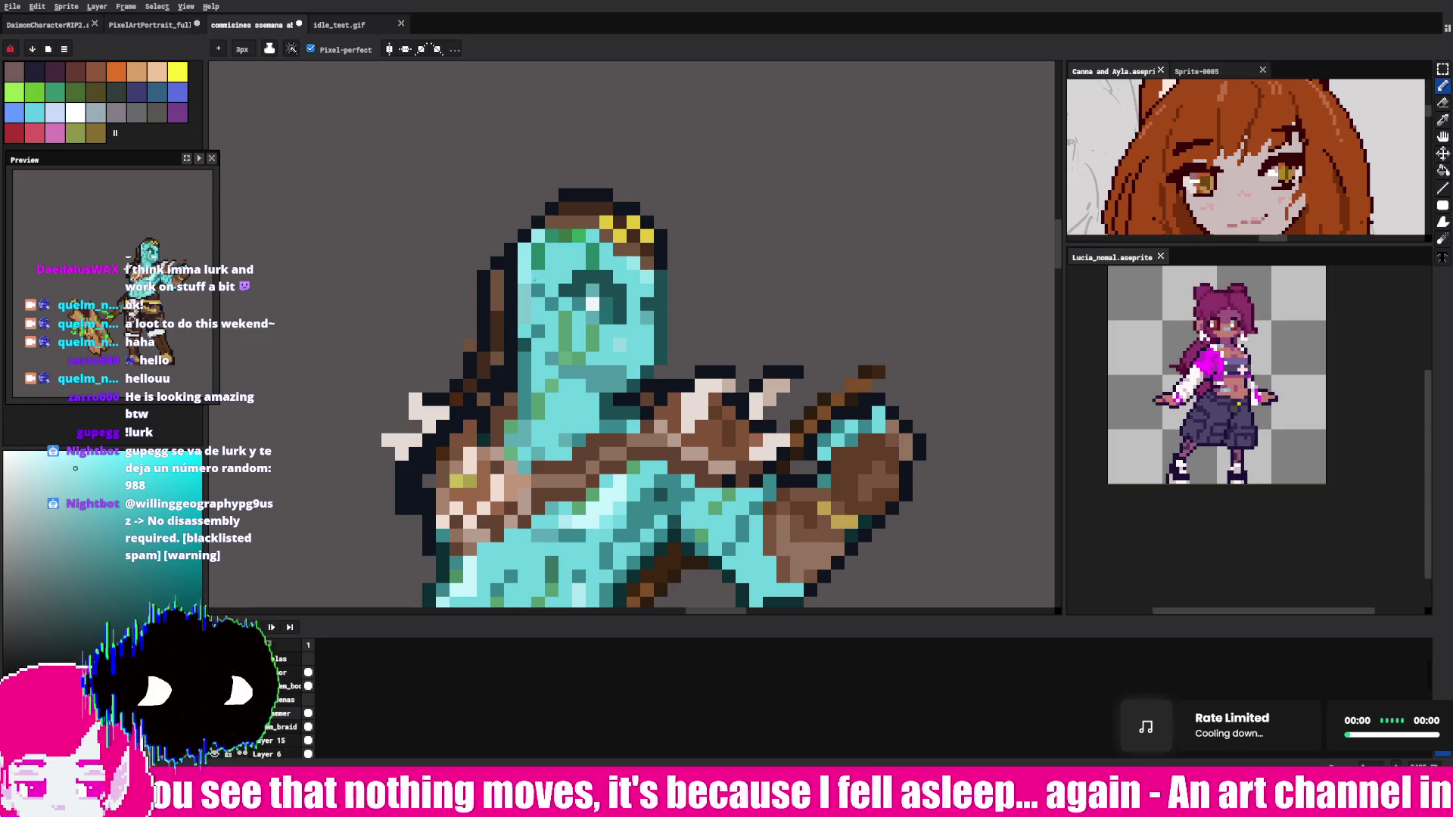
key(v)
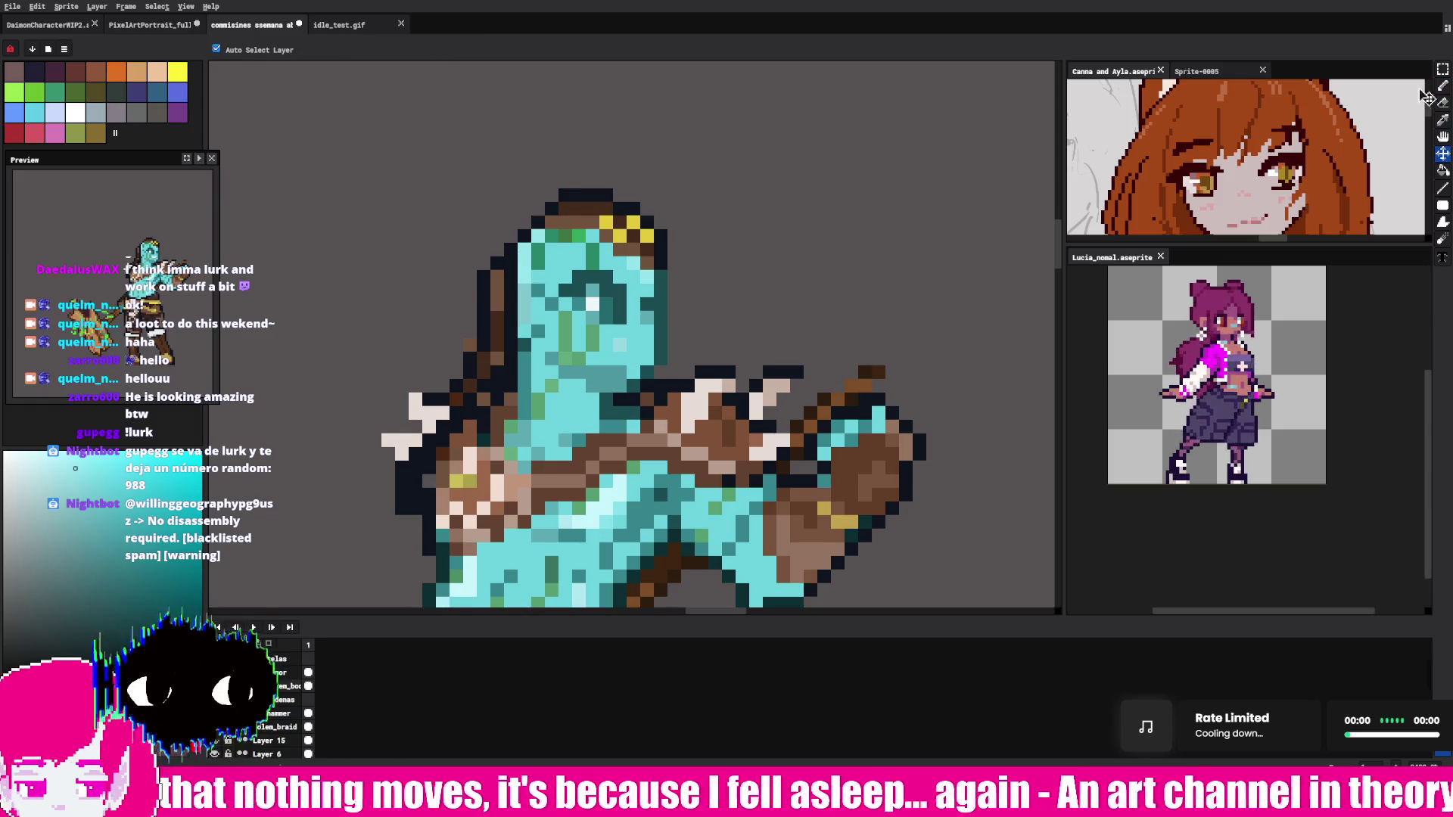
click(1442, 85)
drag(513, 262, 498, 322)
alt+click(521, 312)
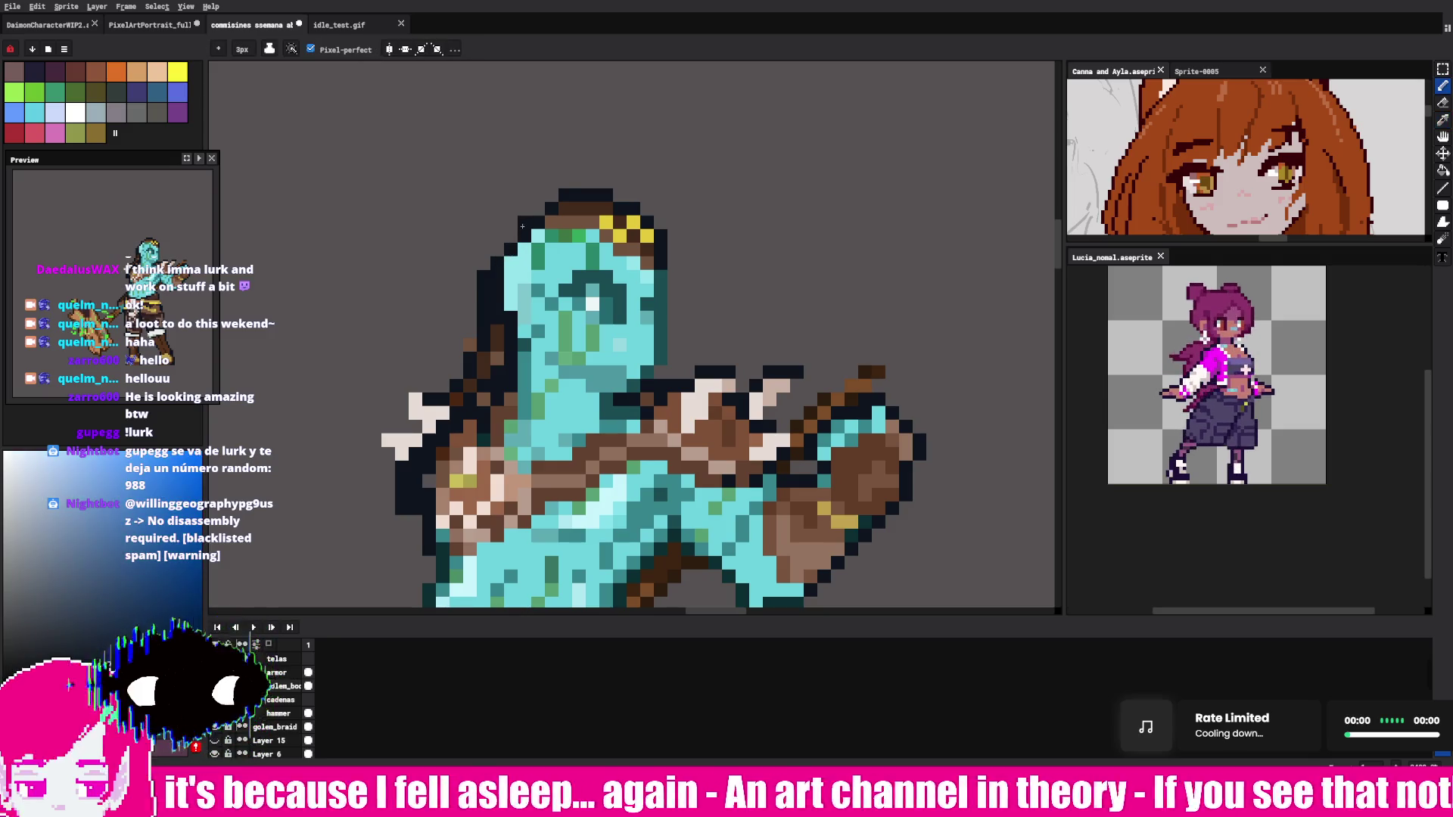
Step: Shade the golem's head and face with darker teal pixels
key(alt)
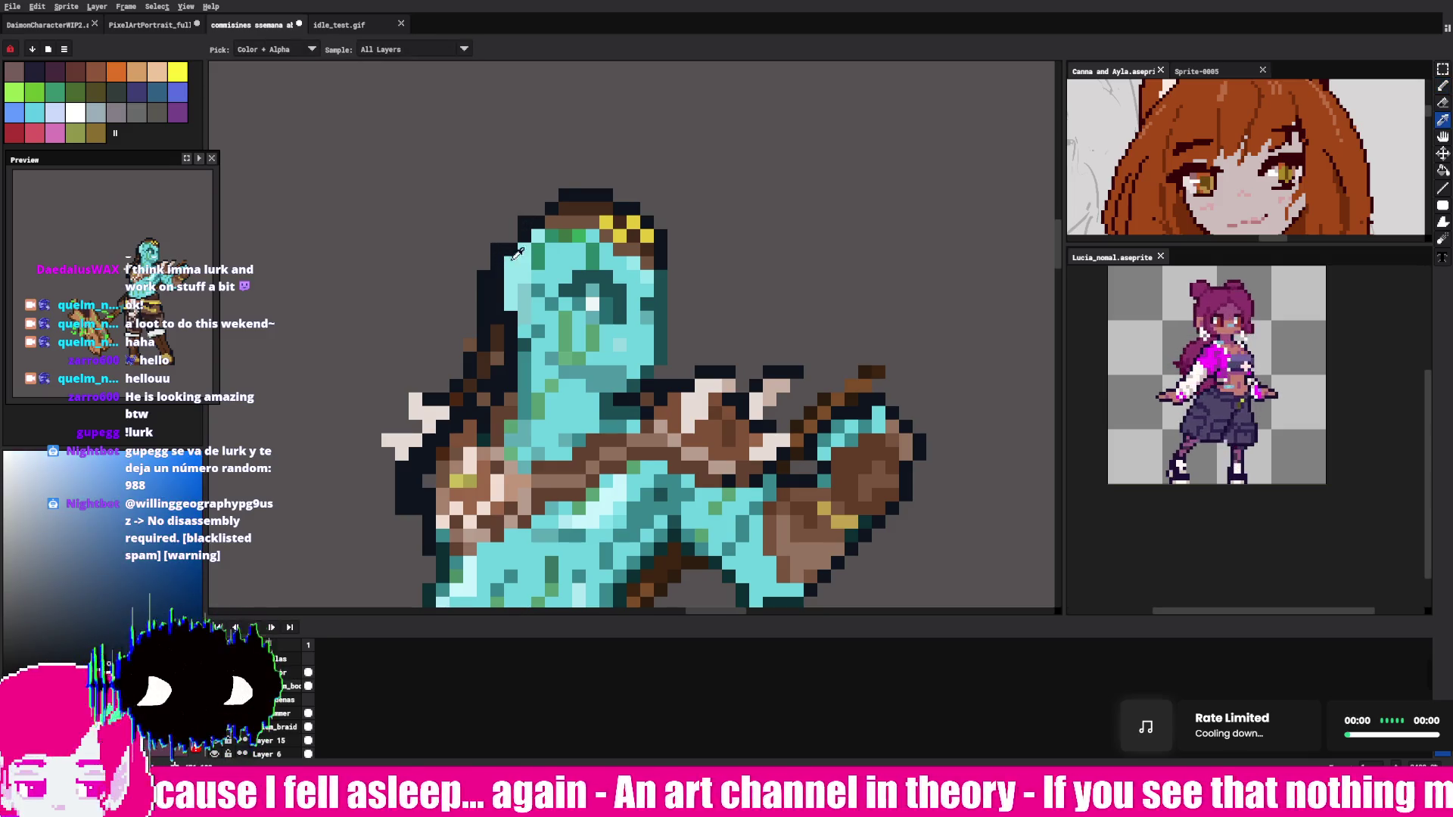
alt+click(525, 233)
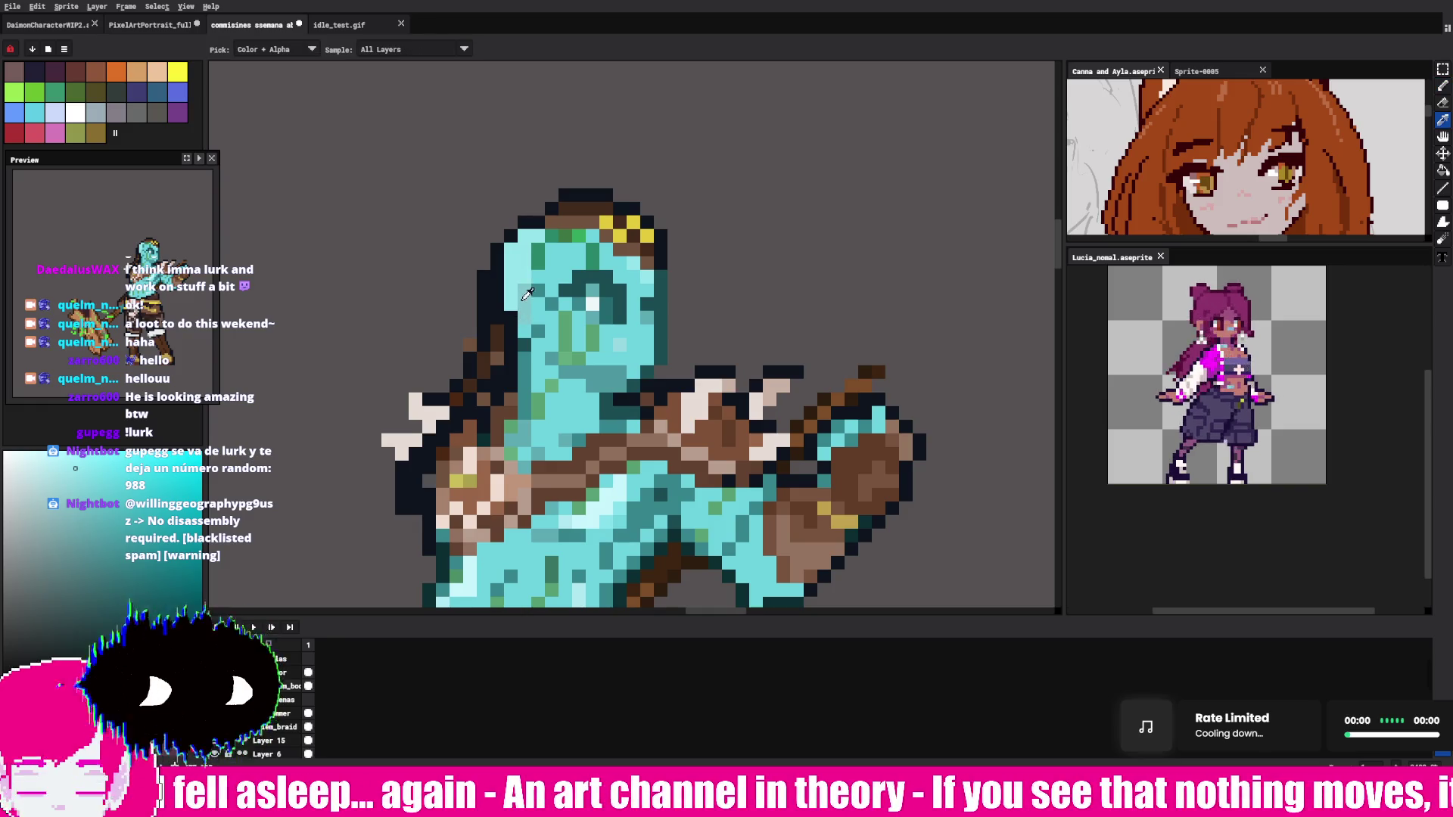
key(alt)
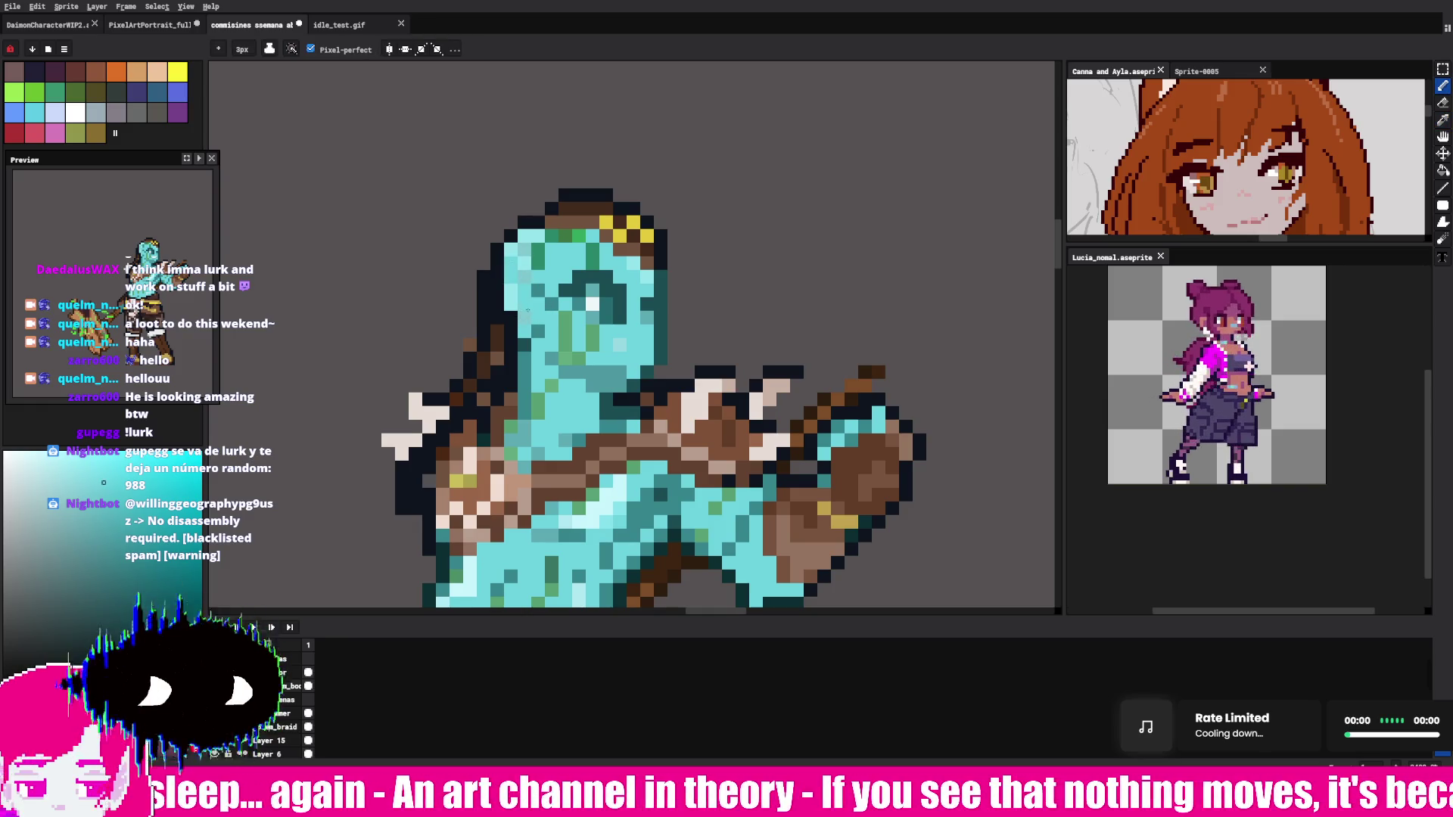
alt+click(549, 278)
click(550, 277)
drag(538, 275, 519, 290)
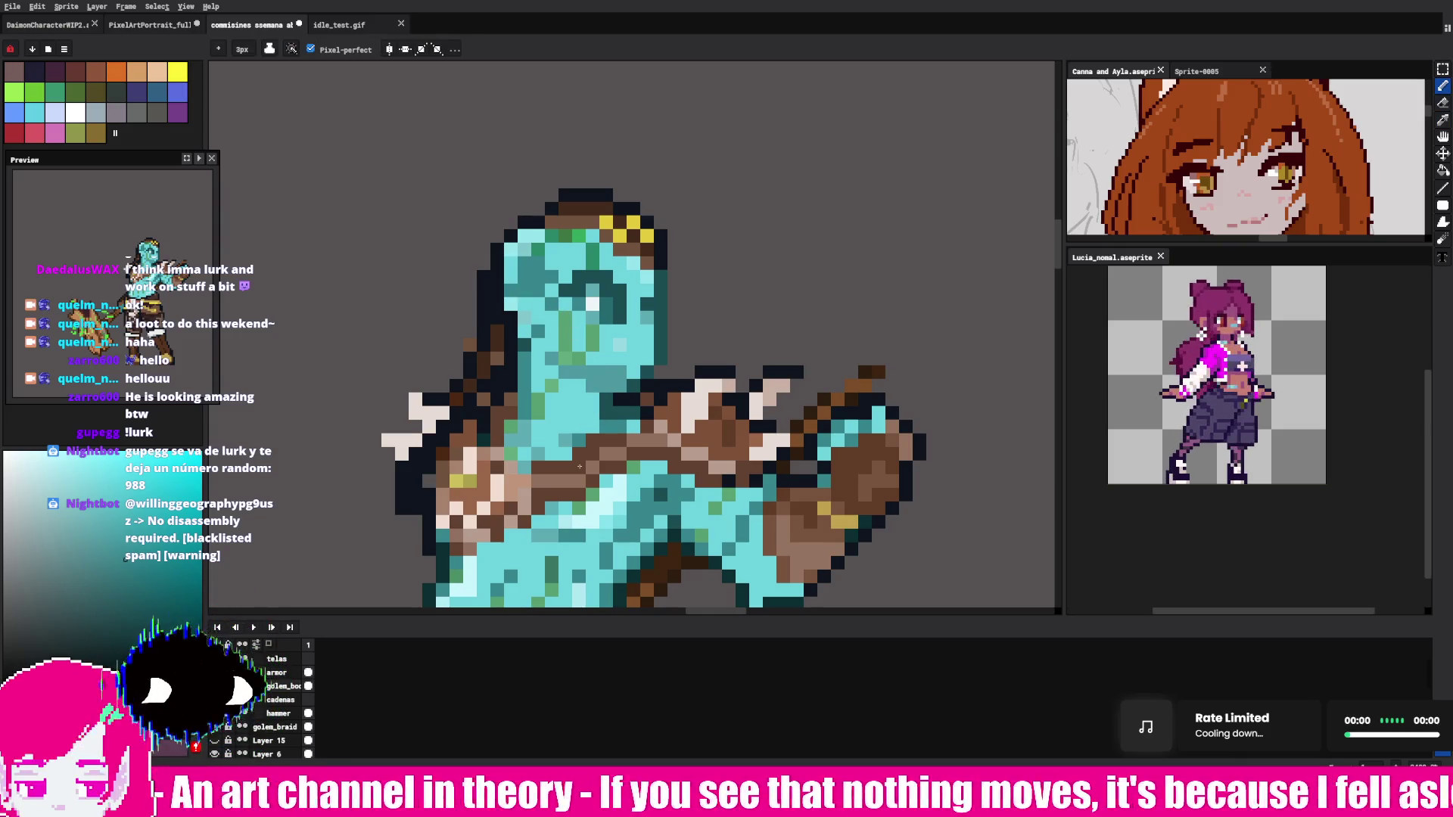
alt+click(603, 331)
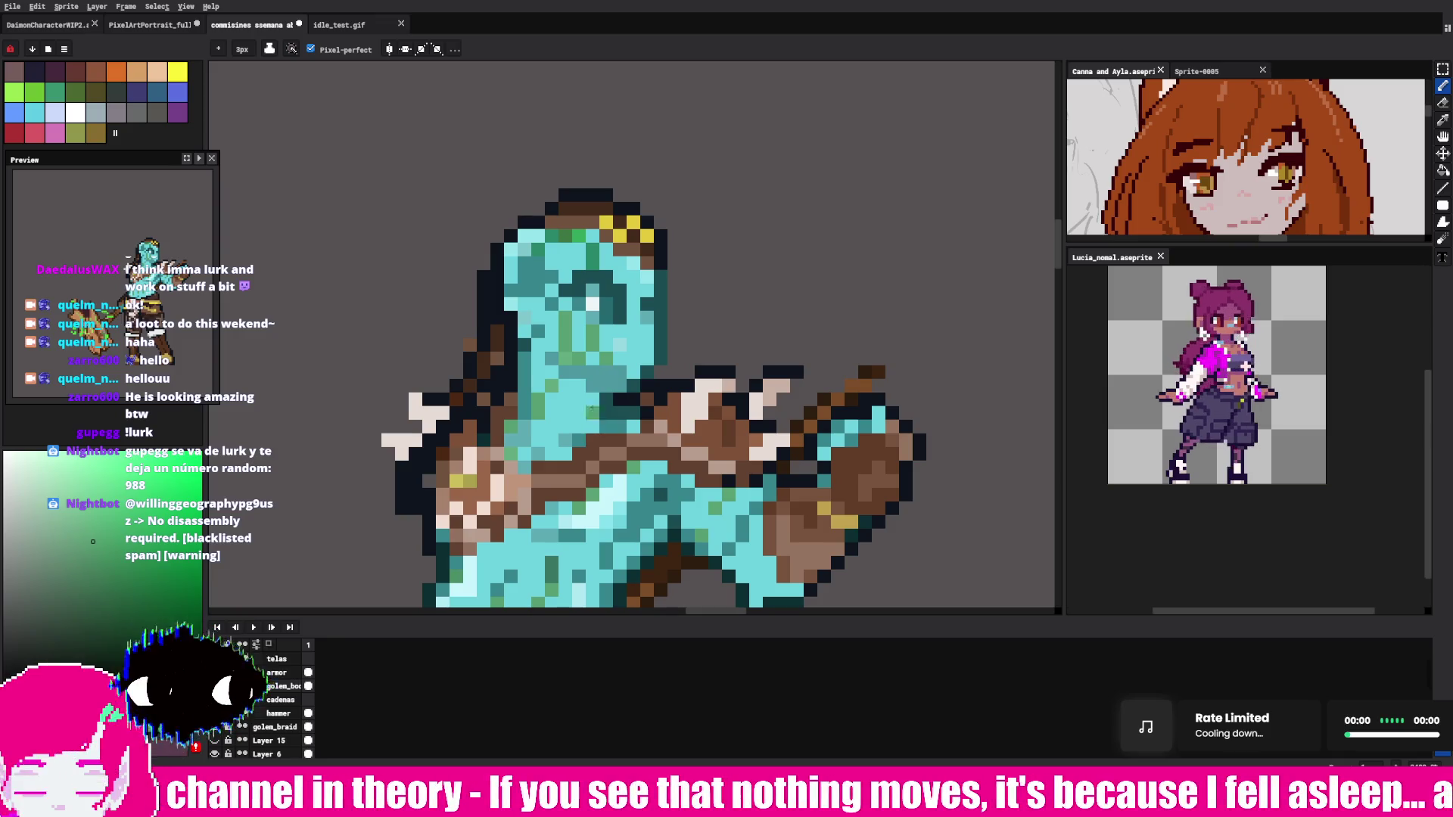
Step: Zoom in and eyedrop the orange-brown from the wooden hammer, then zoom back out
scroll(844, 363, down, 3)
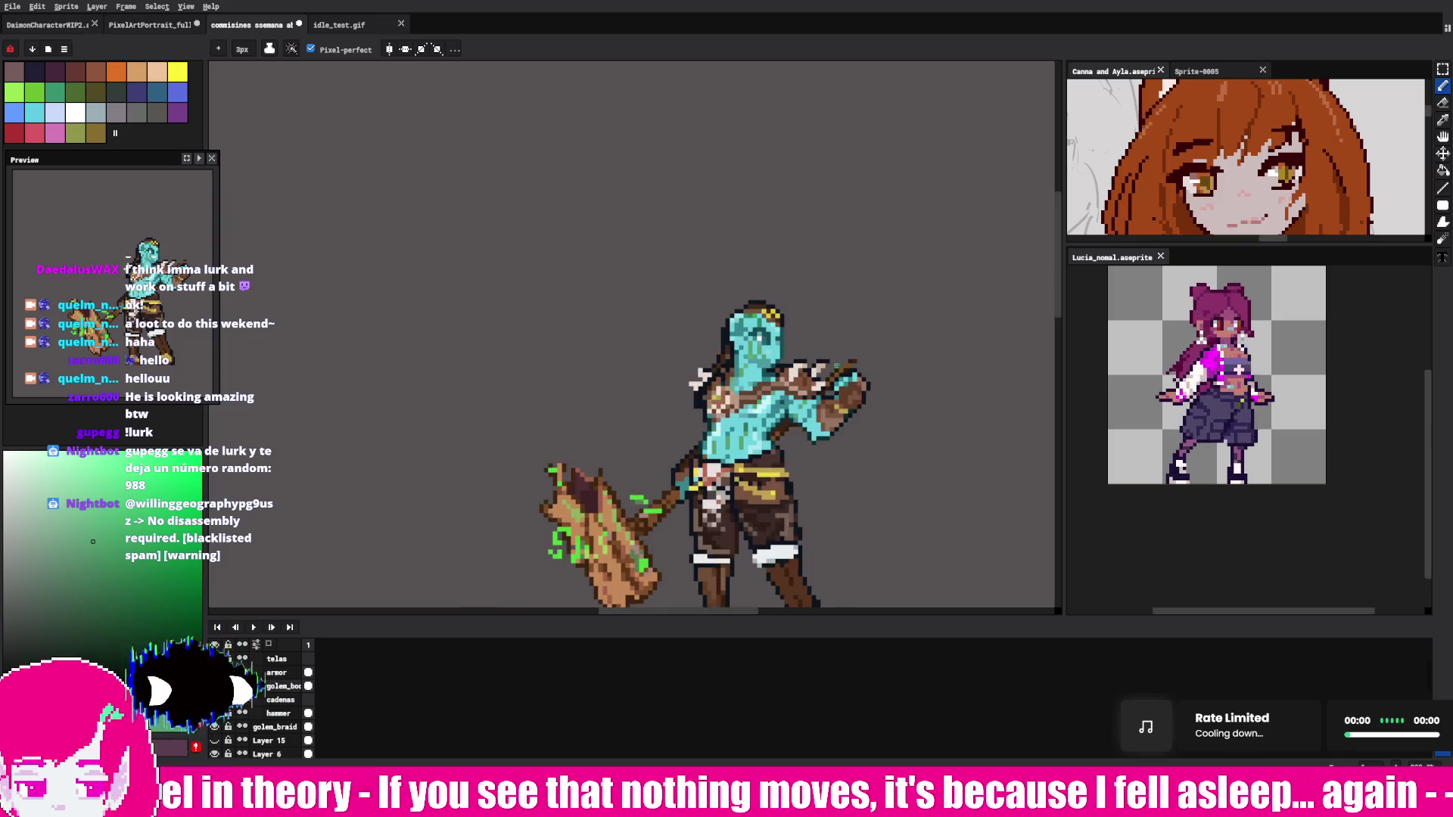
scroll(695, 387, down, 1)
scroll(695, 386, up, 2)
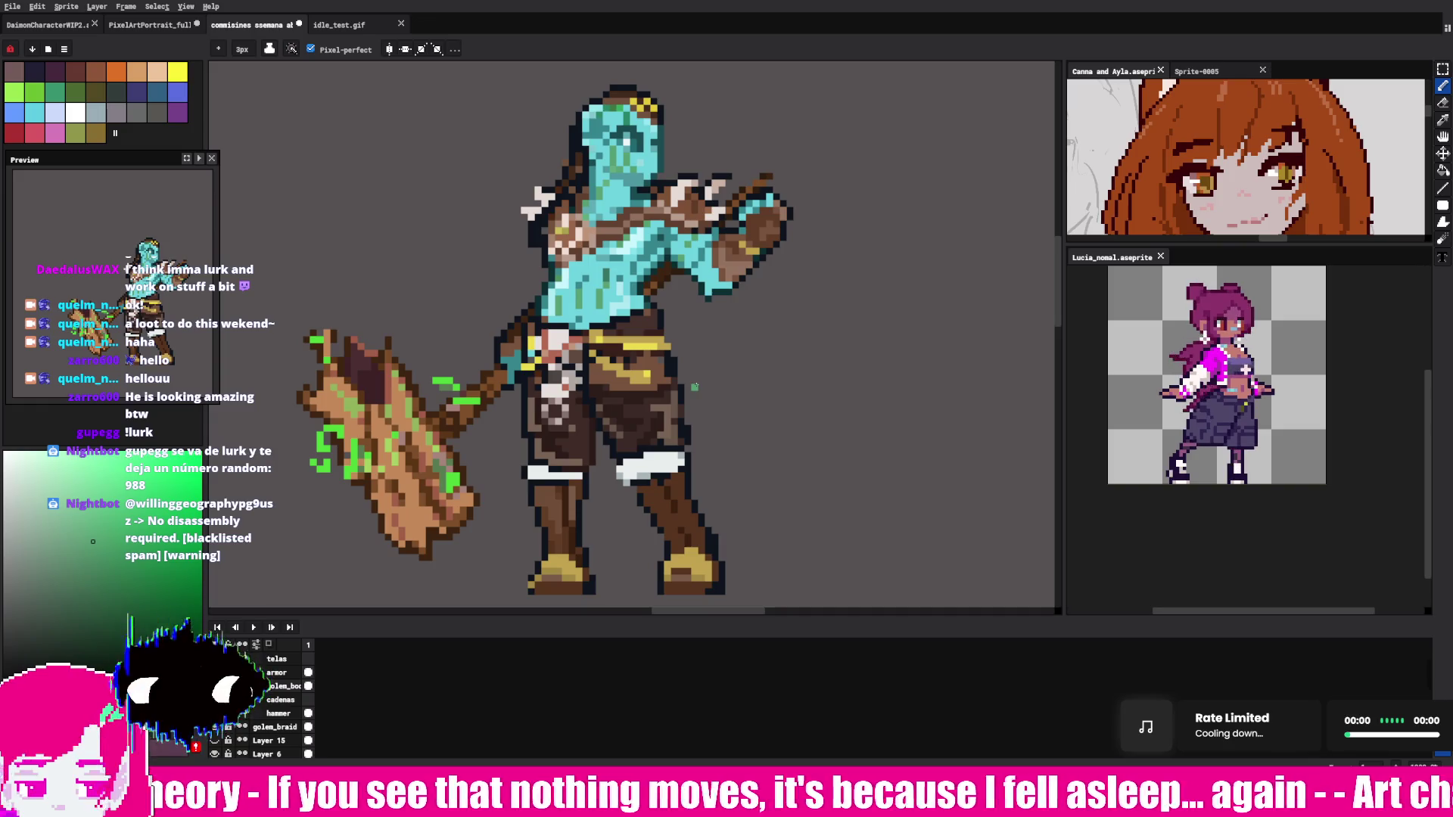
alt+click(407, 422)
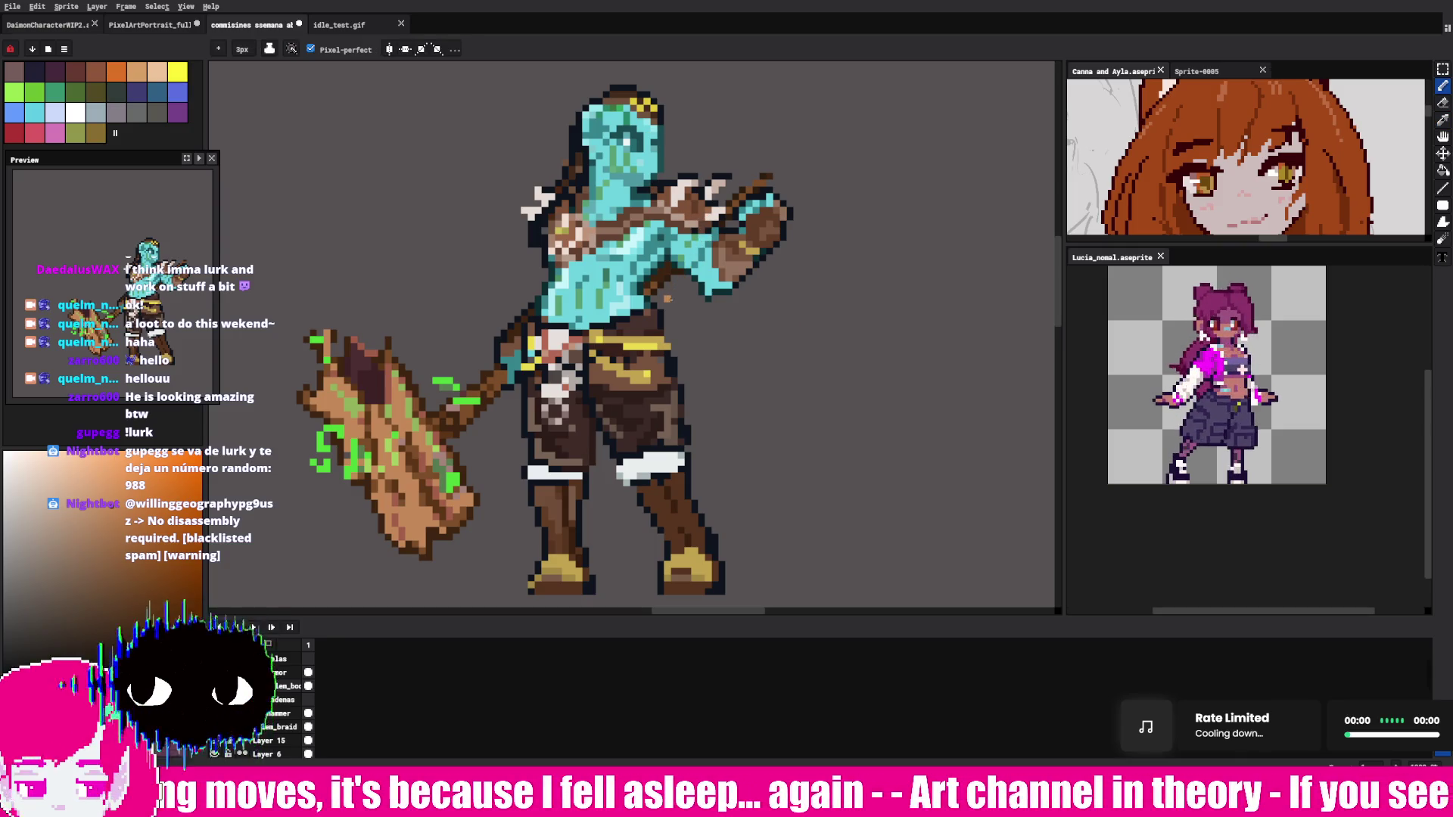
scroll(629, 235, down, 1)
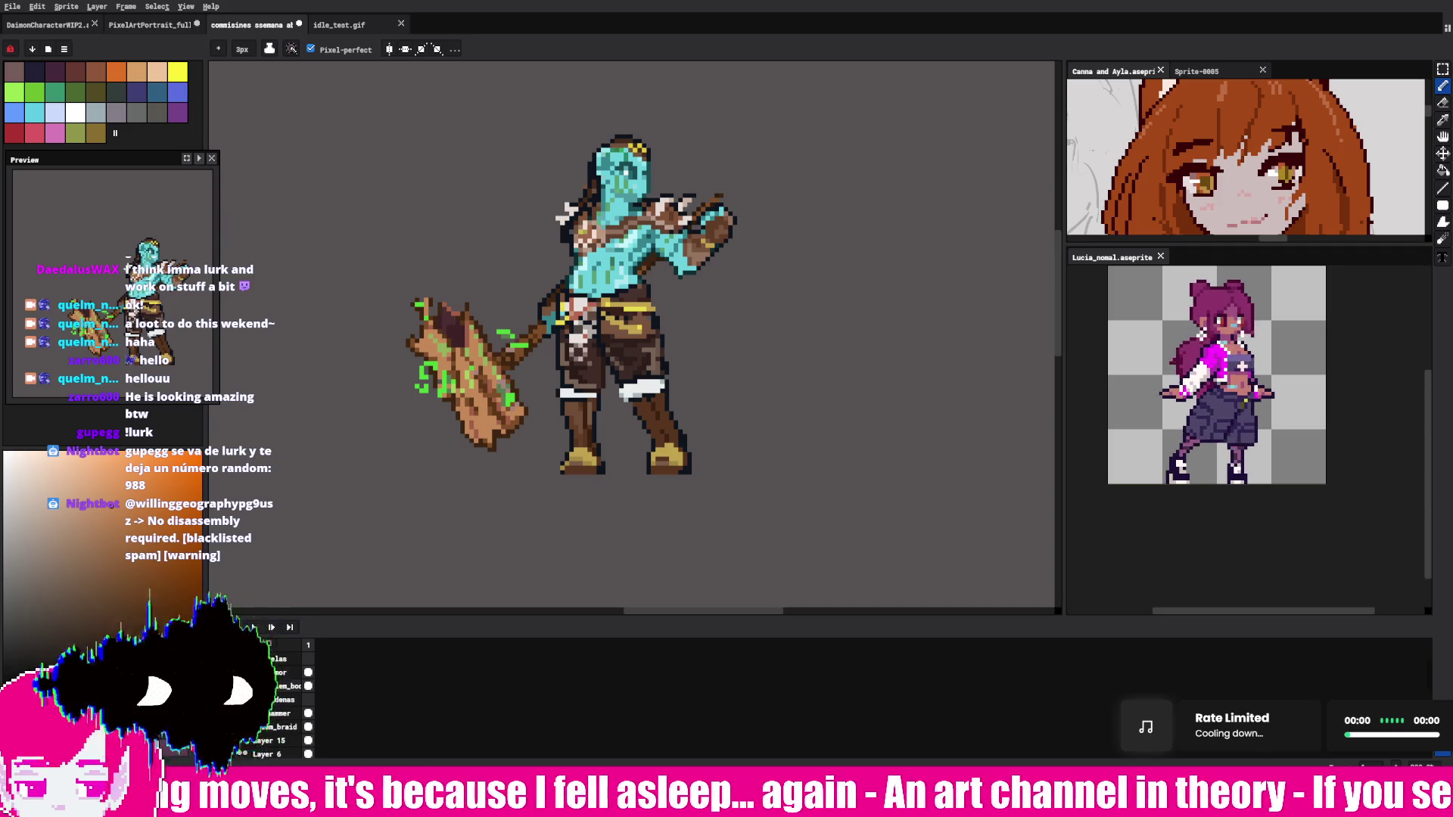
Step: Rename layer 'cadenas' to 'tentculos' and drag Layer 18 to the top of the Layers panel
double_click(293, 705)
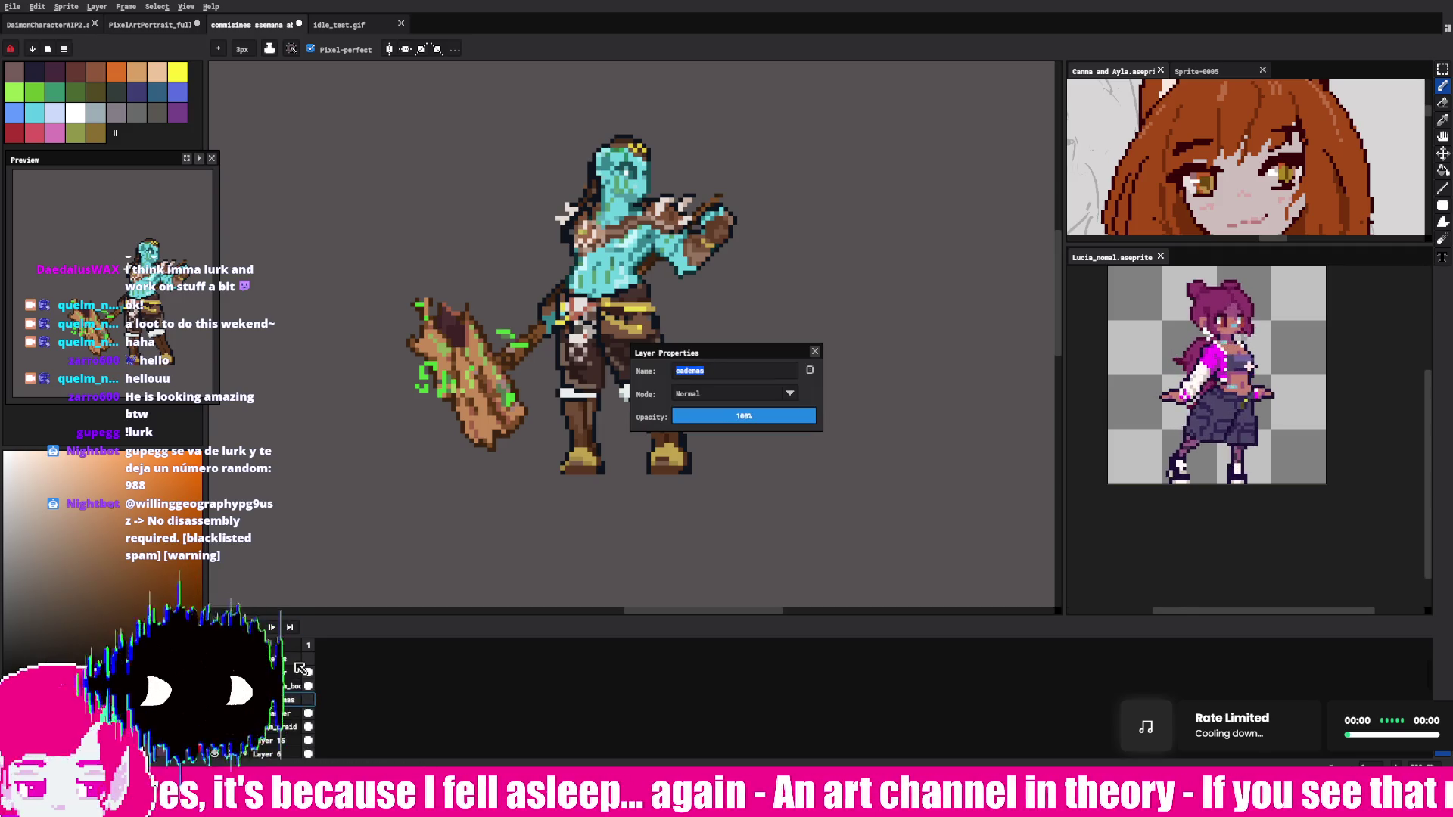
text(tentc)
text(ulos)
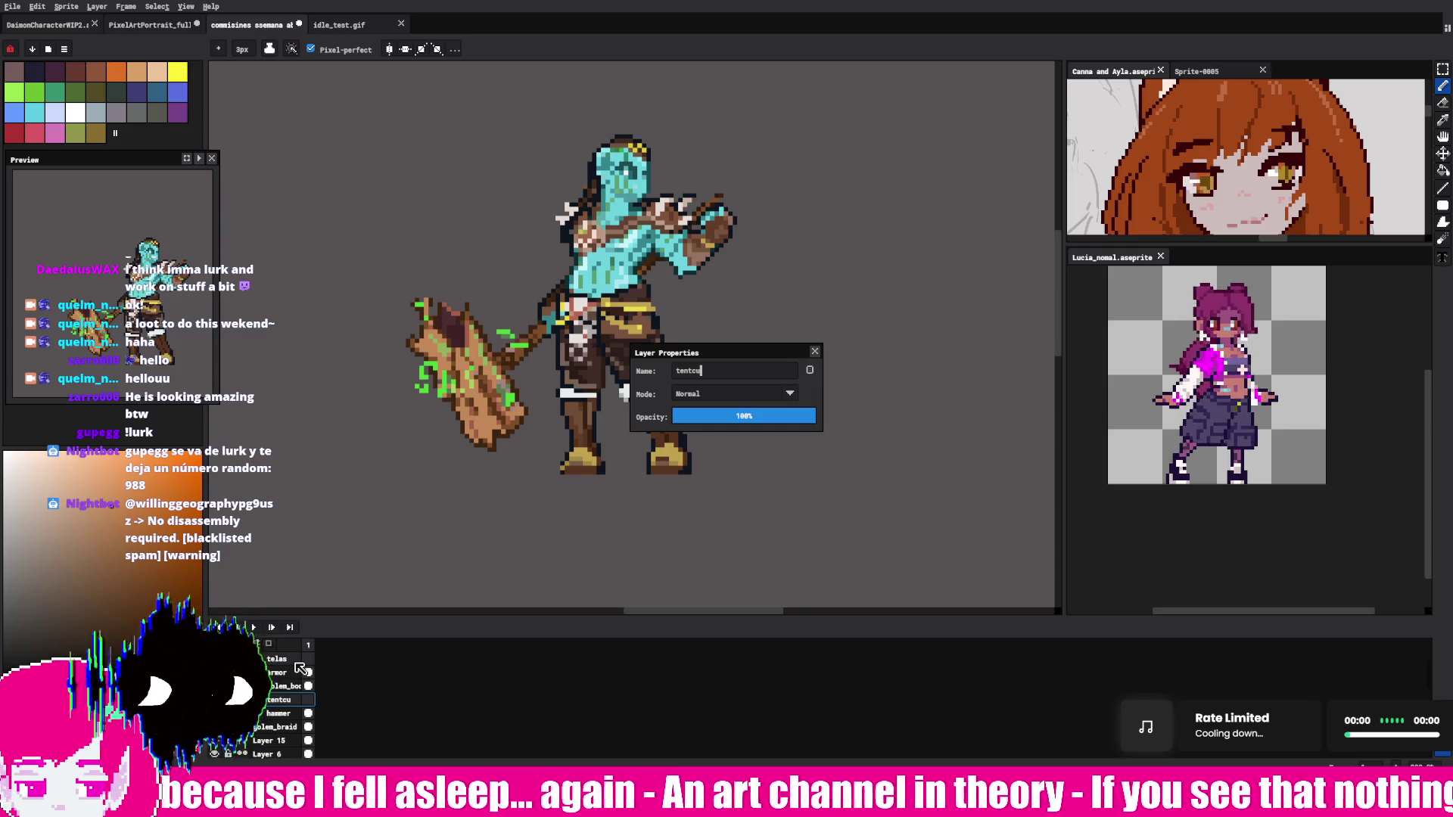
key(Return)
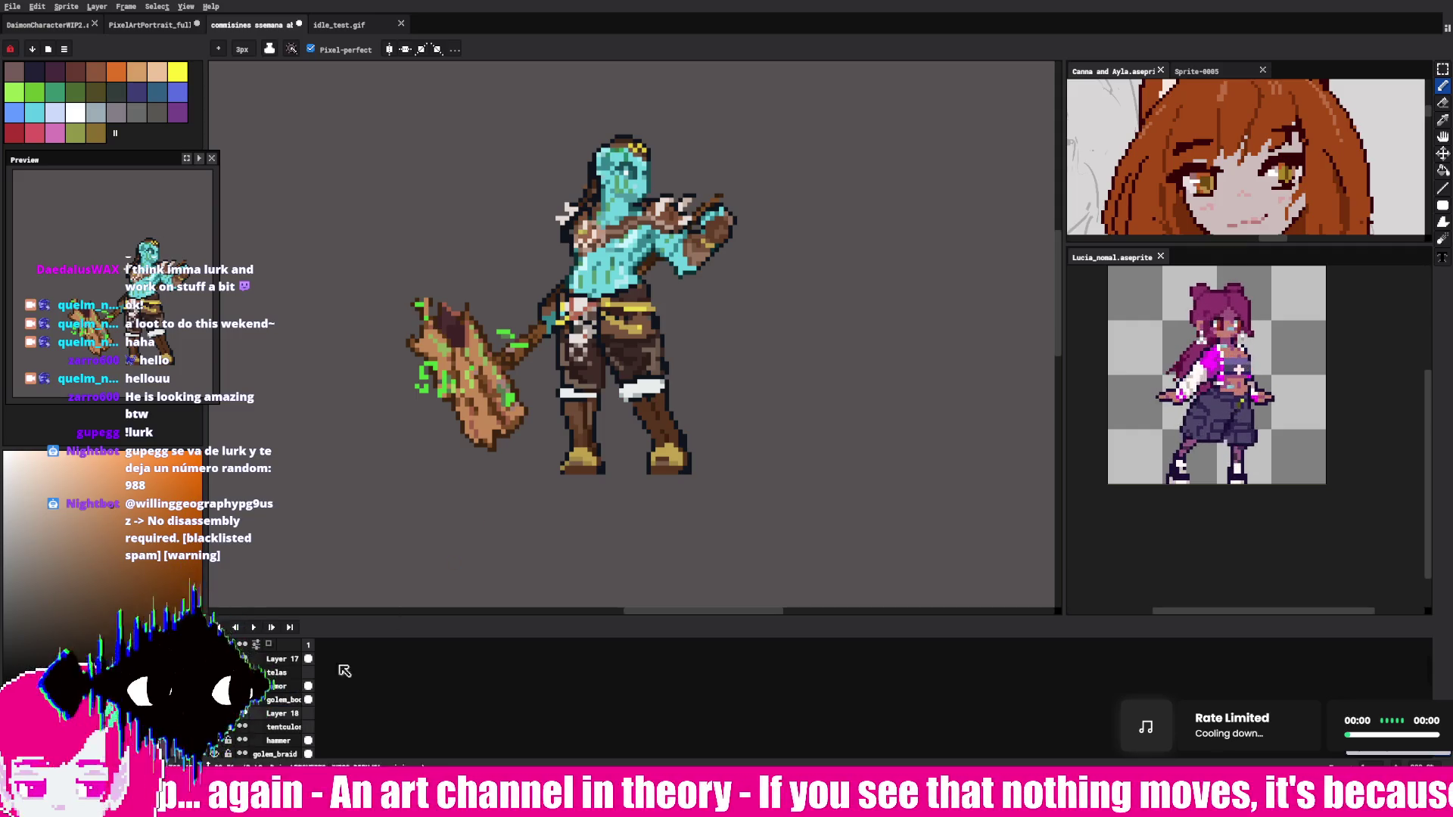
click(294, 729)
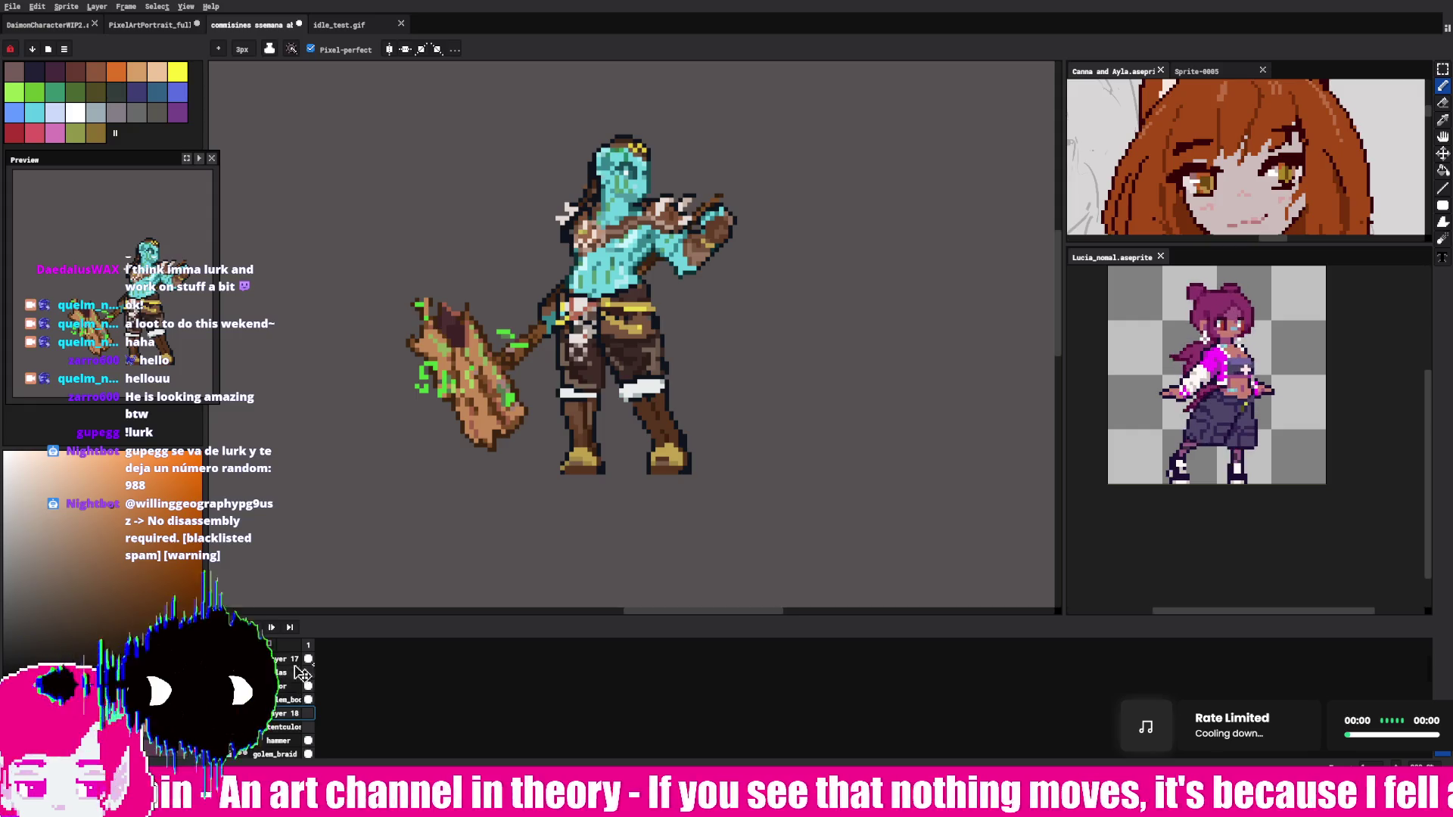
drag(299, 660, 299, 657)
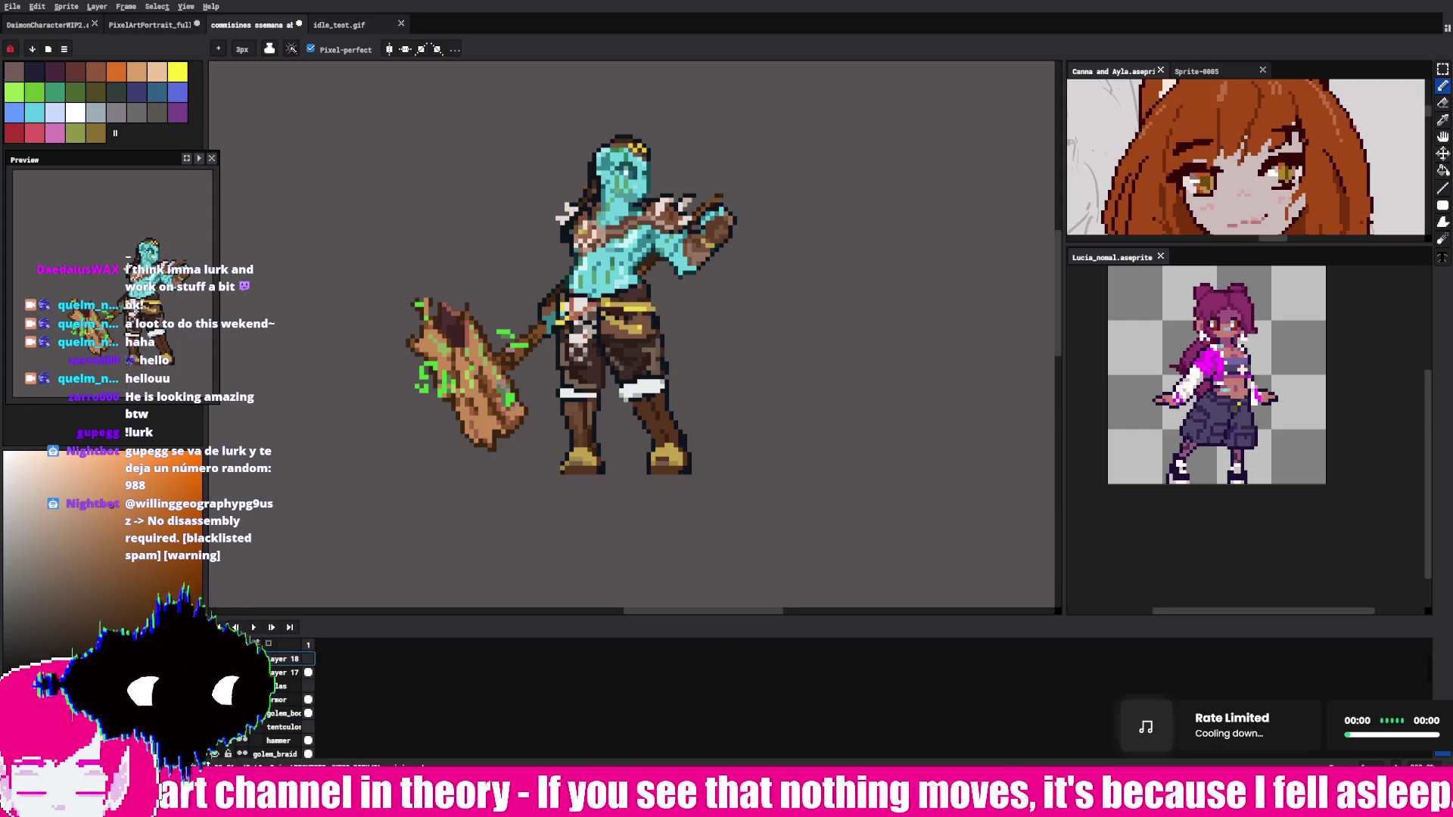
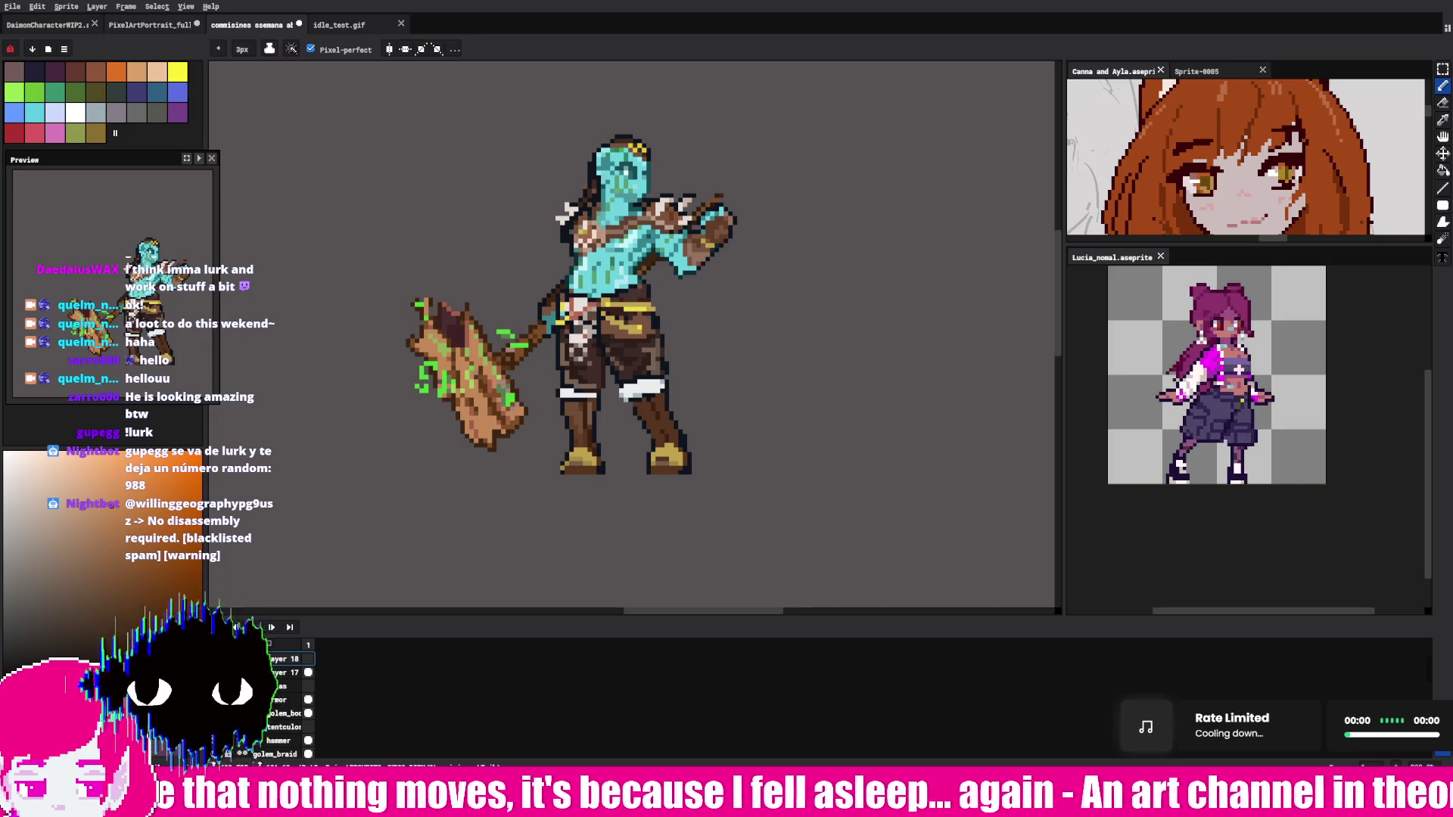
Step: Glance at the other open sprites, including idle_test.gif, then return to the golem commission sprite
click(151, 24)
click(253, 24)
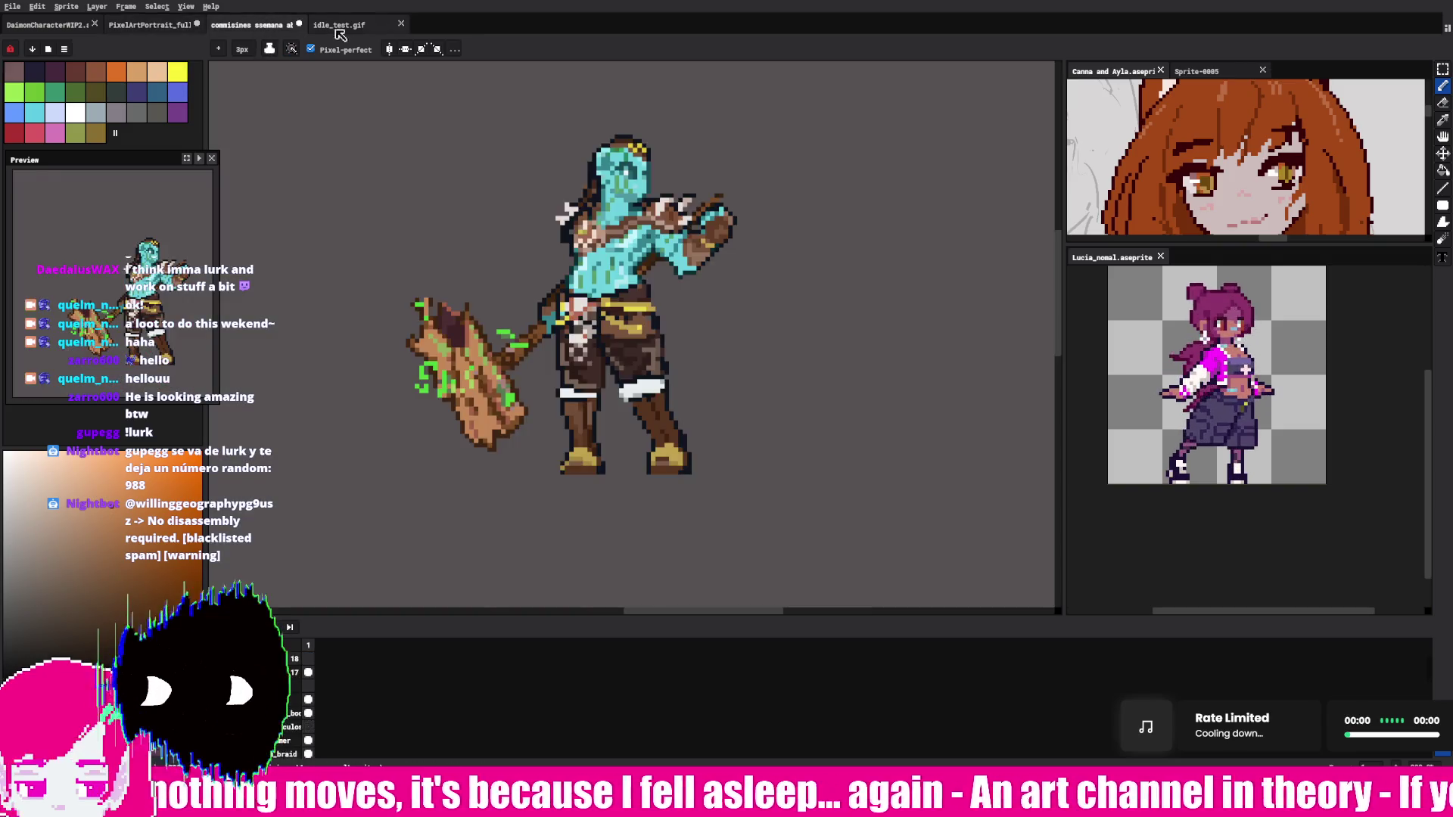
click(336, 26)
click(261, 27)
scroll(494, 293, down, 2)
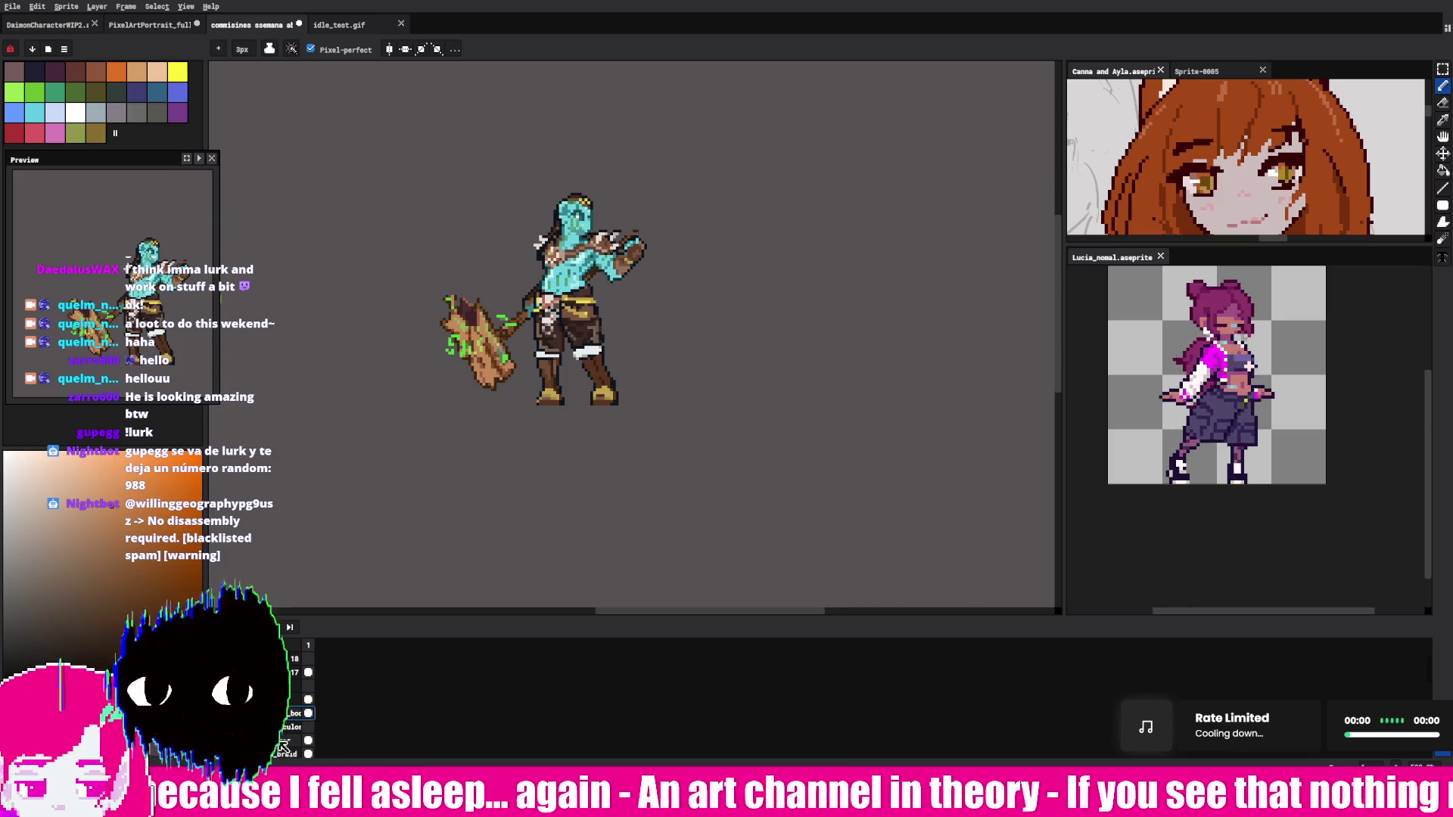
scroll(467, 395, up, 1)
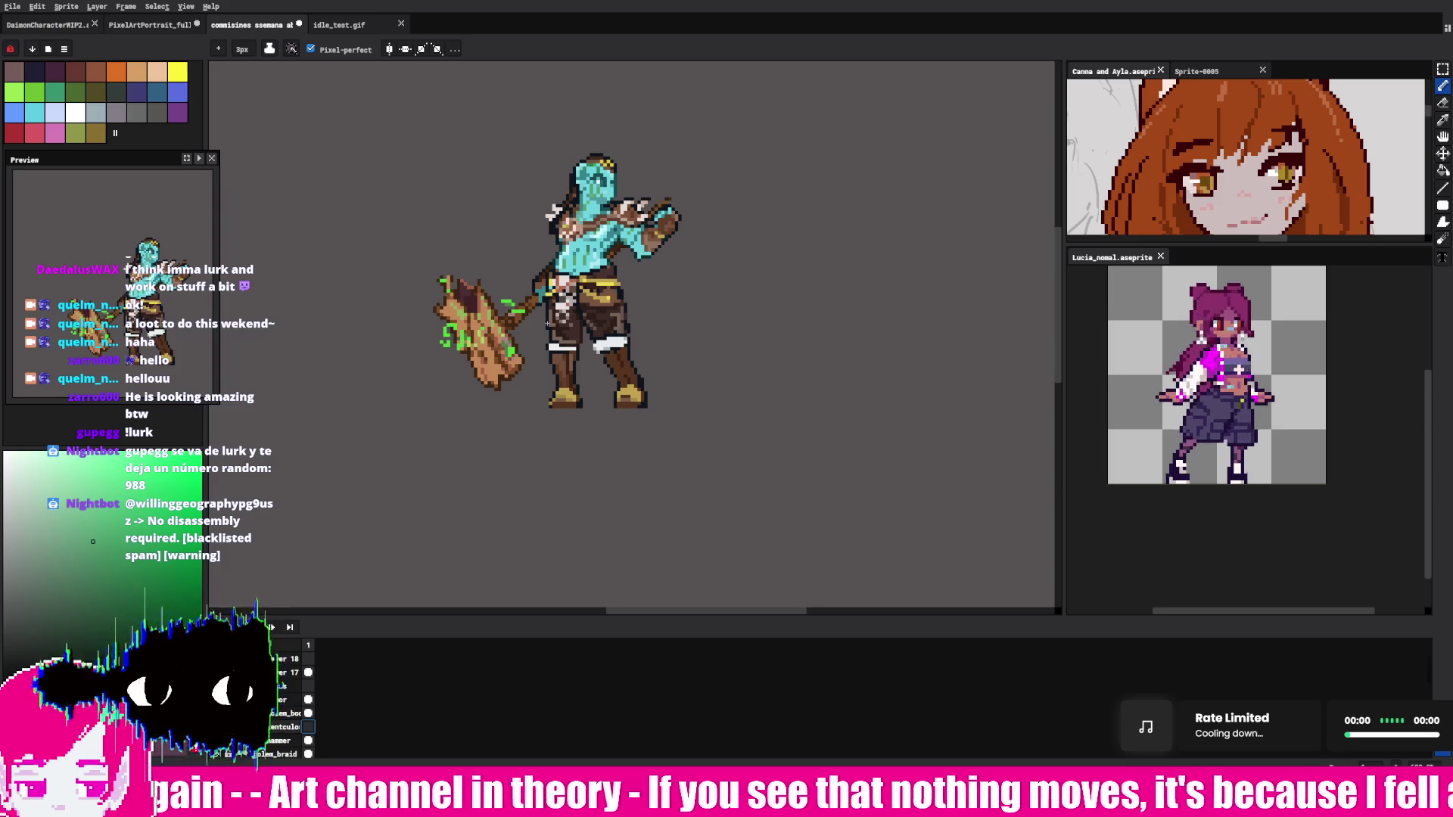
Step: Draw a curved green swirl under the golem's feet and eyedrop its green
mouse_move(542, 303)
mouse_down()
mouse_move(521, 371)
mouse_move(545, 395)
mouse_move(507, 401)
mouse_move(651, 348)
mouse_move(628, 361)
mouse_up()
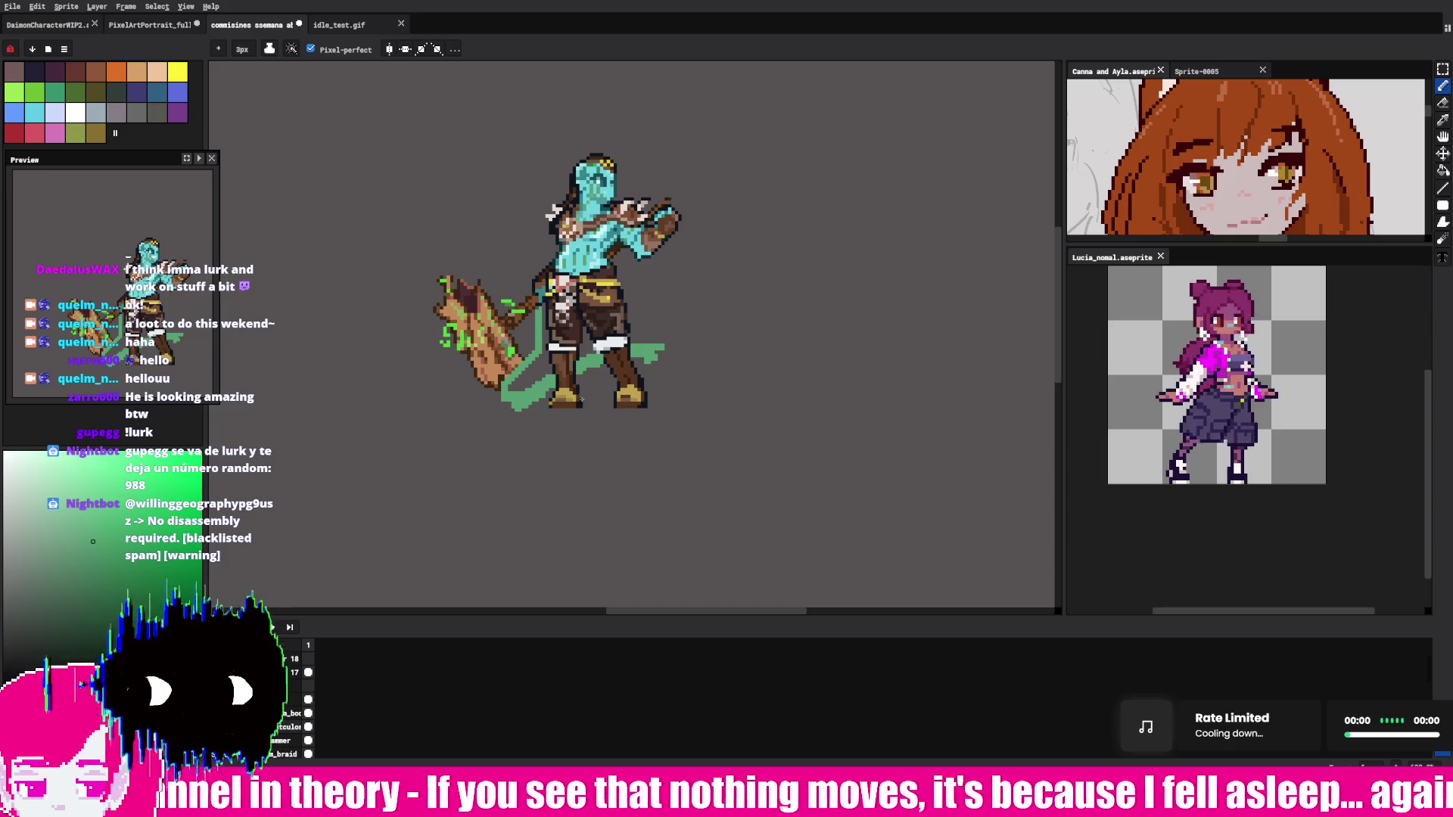
key(ctrl+z)
key(ctrl+z)
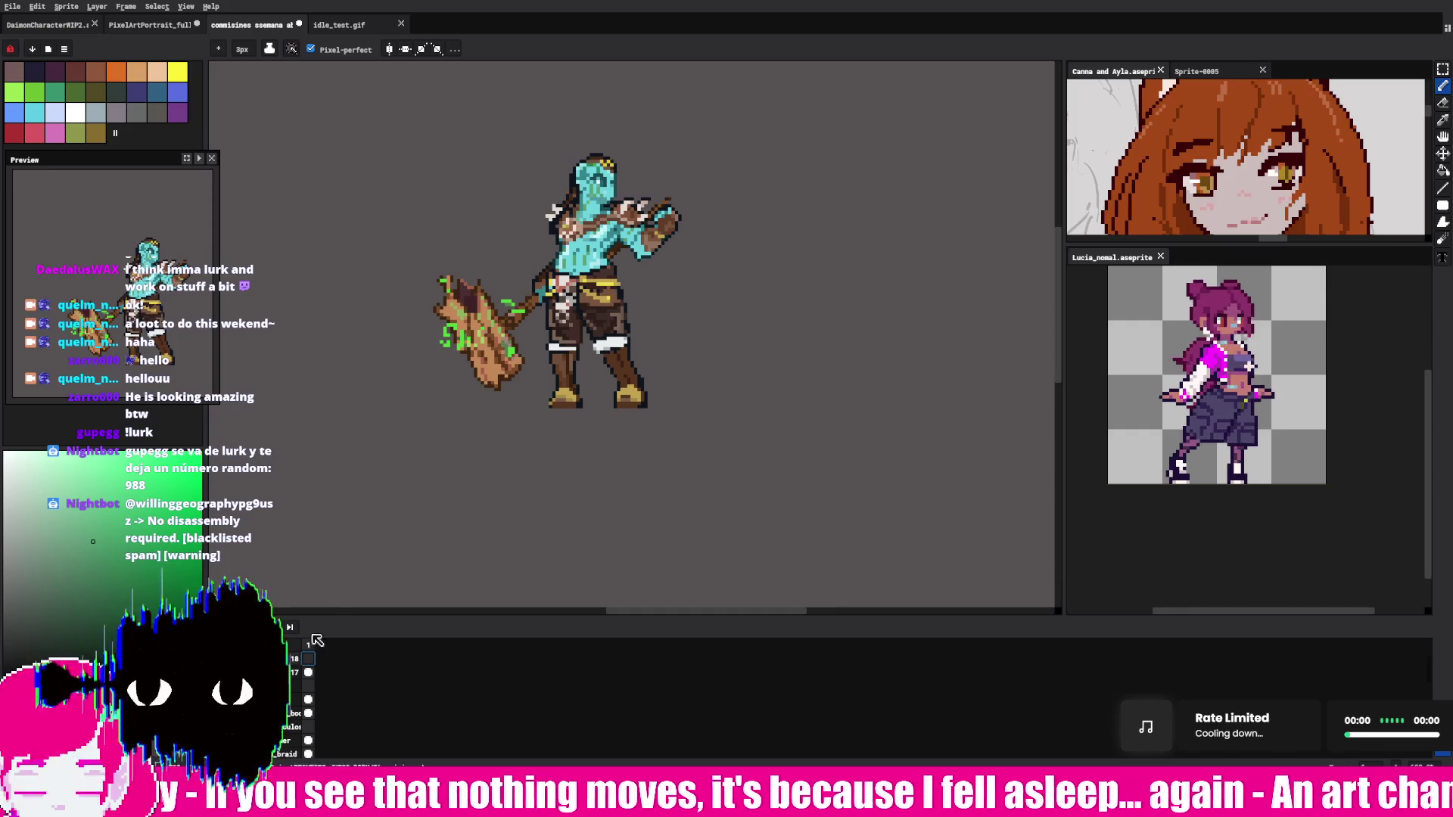
mouse_move(538, 356)
mouse_down()
mouse_move(519, 395)
mouse_move(636, 356)
mouse_move(703, 297)
mouse_up()
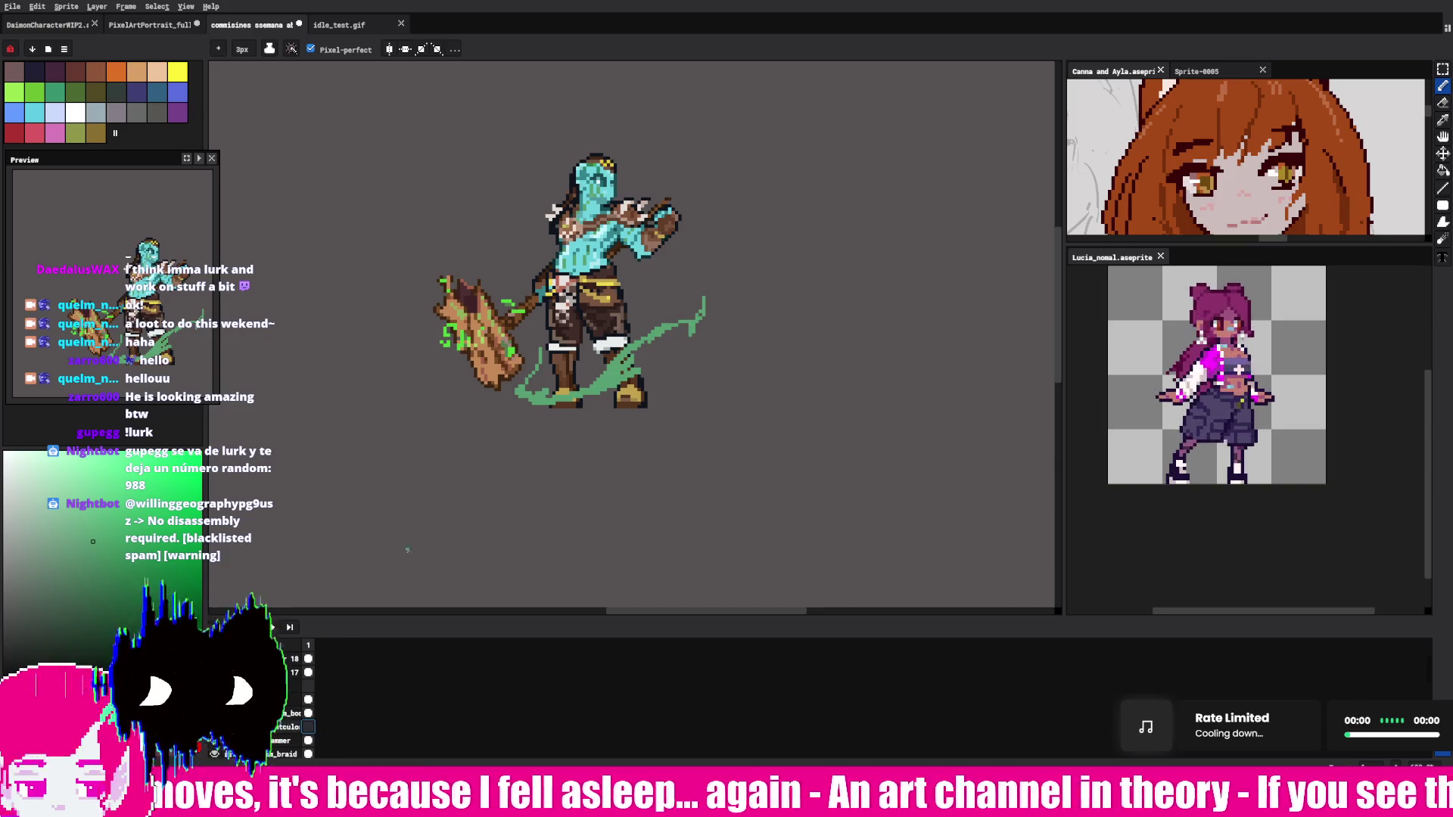
alt+click(543, 346)
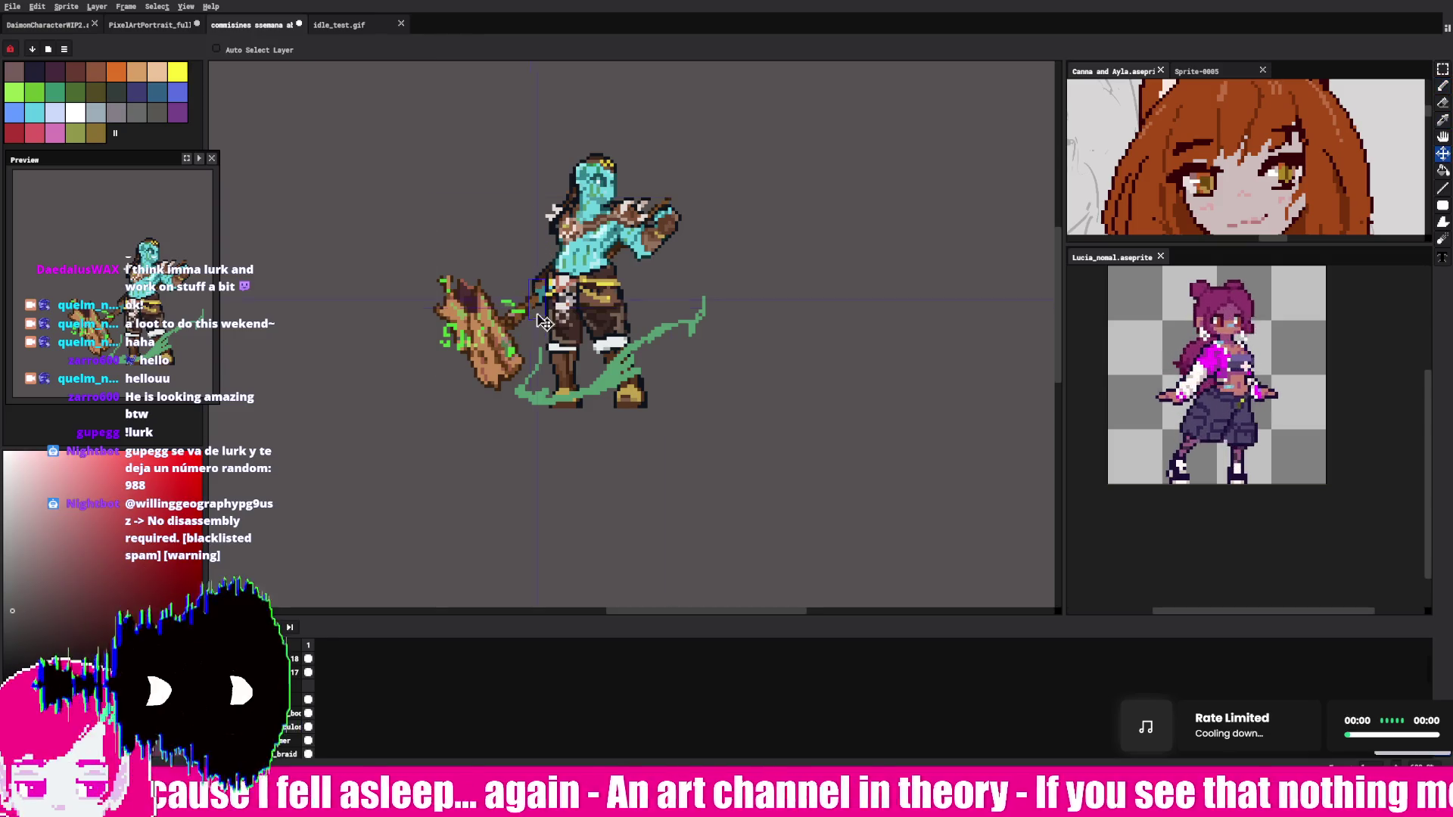
alt+click(609, 374)
Step: Sketch green tendrils up the golem's side toward its right hand, then hide that layer
mouse_move(542, 324)
mouse_down()
mouse_move(551, 153)
mouse_move(558, 165)
mouse_move(651, 102)
mouse_up()
drag(546, 150, 536, 155)
mouse_move(620, 106)
mouse_down()
mouse_move(658, 93)
mouse_move(634, 114)
mouse_up()
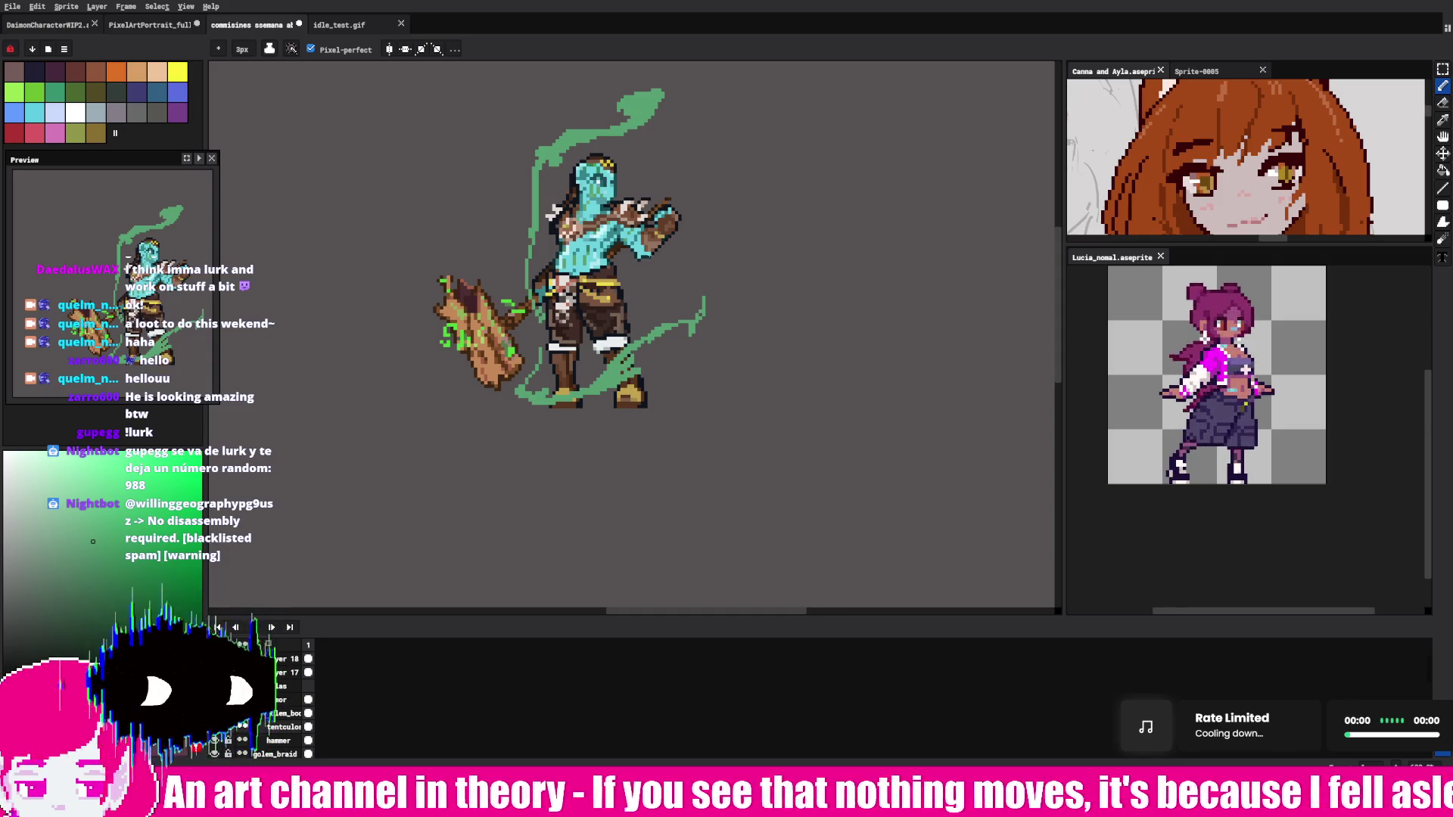
key(ctrl+z)
mouse_move(538, 159)
mouse_down()
mouse_move(520, 209)
mouse_move(547, 262)
mouse_move(690, 237)
mouse_move(672, 175)
mouse_move(715, 148)
mouse_up()
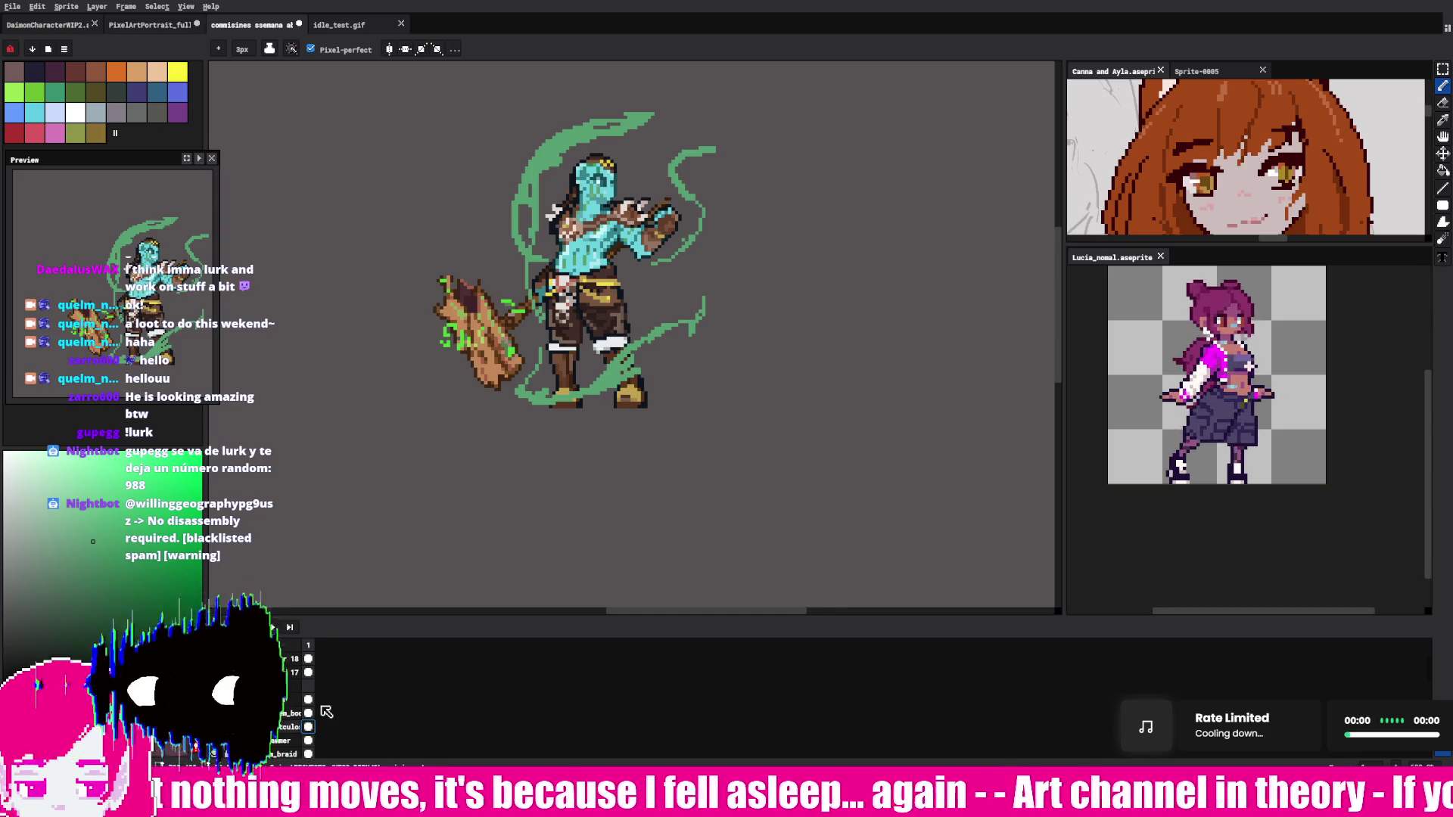
click(308, 726)
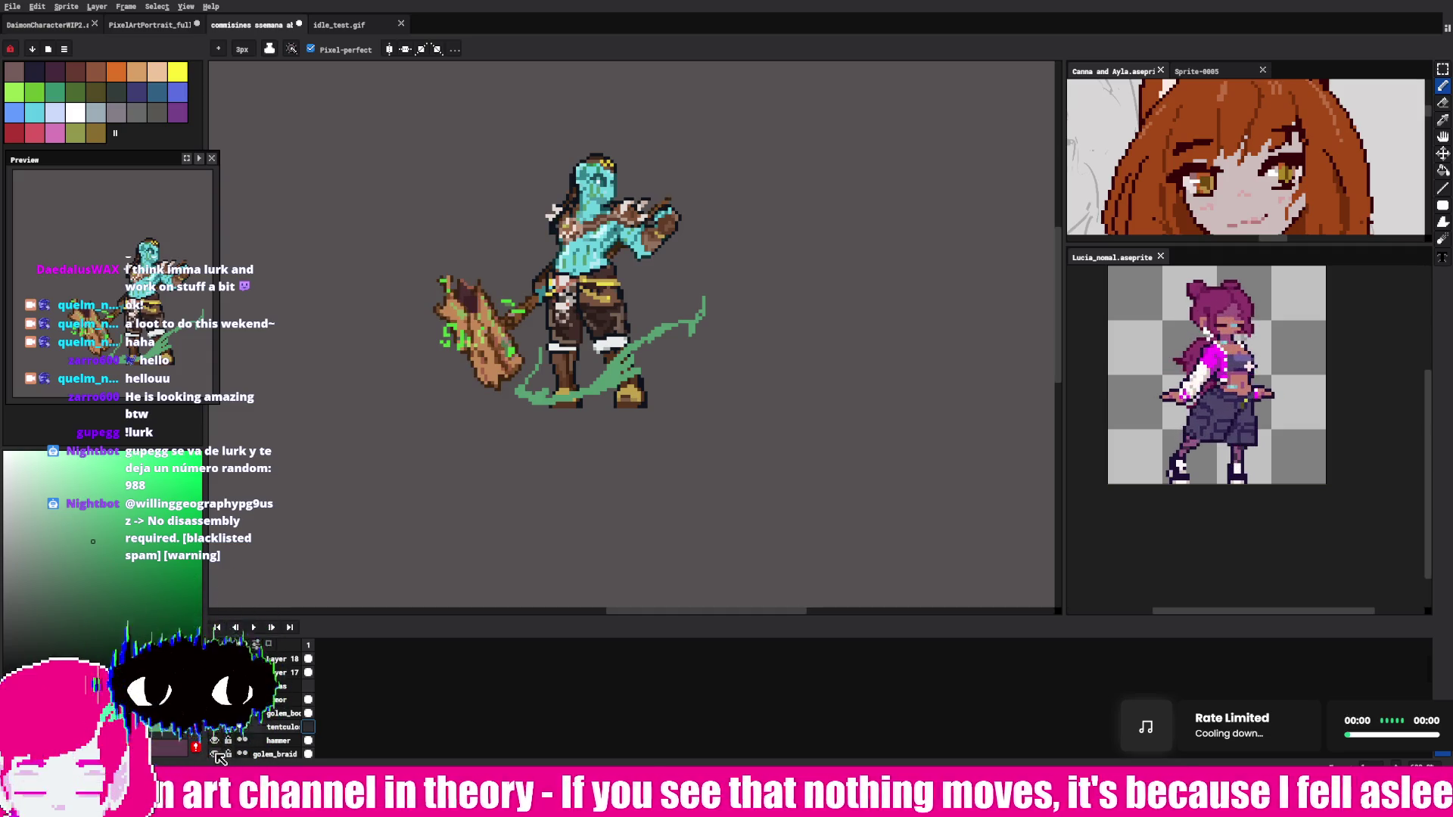
Step: Thicken the upper part of the green slash and curl its tip
drag(557, 396, 510, 464)
scroll(510, 464, up, 2)
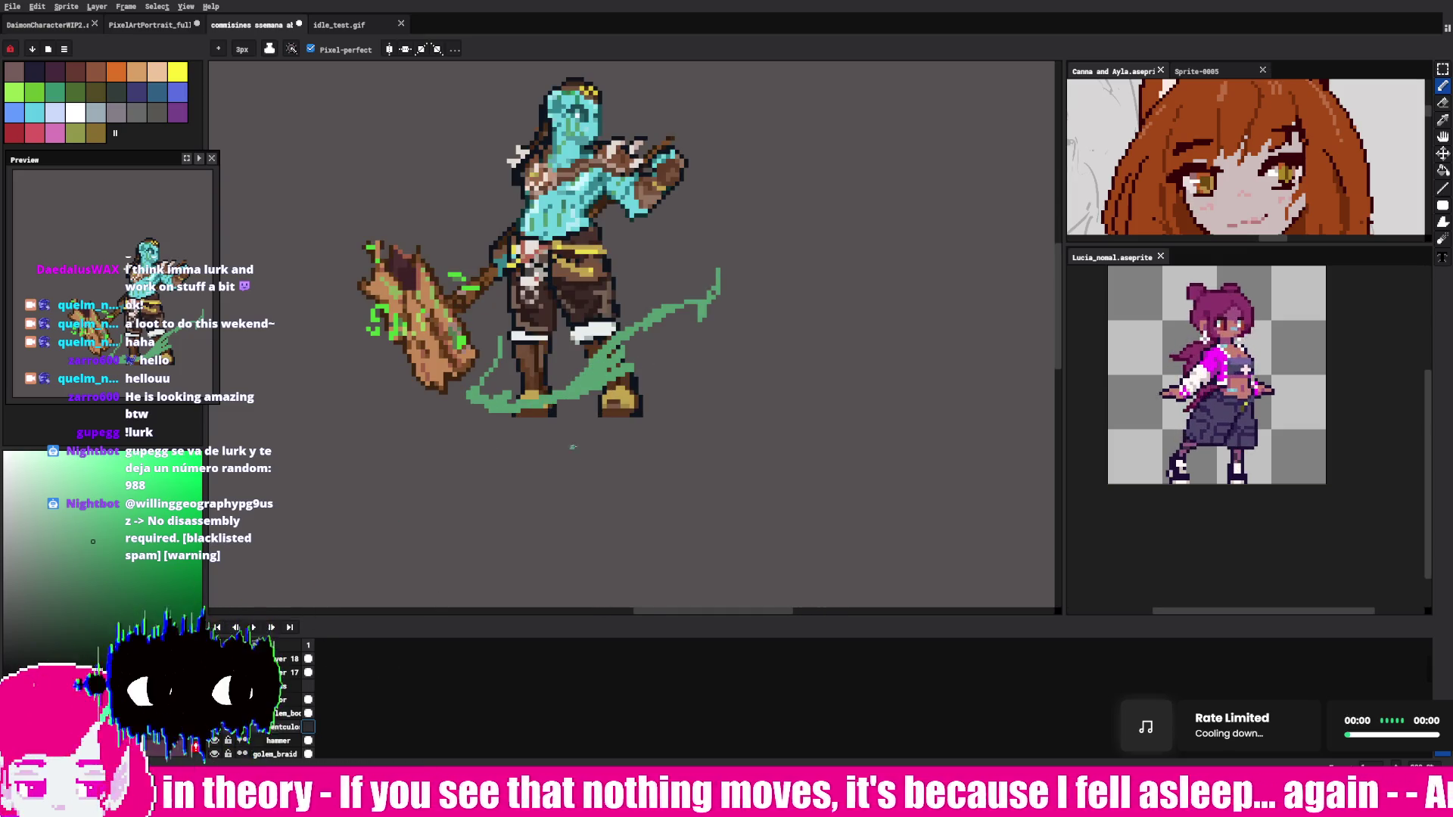
key(v)
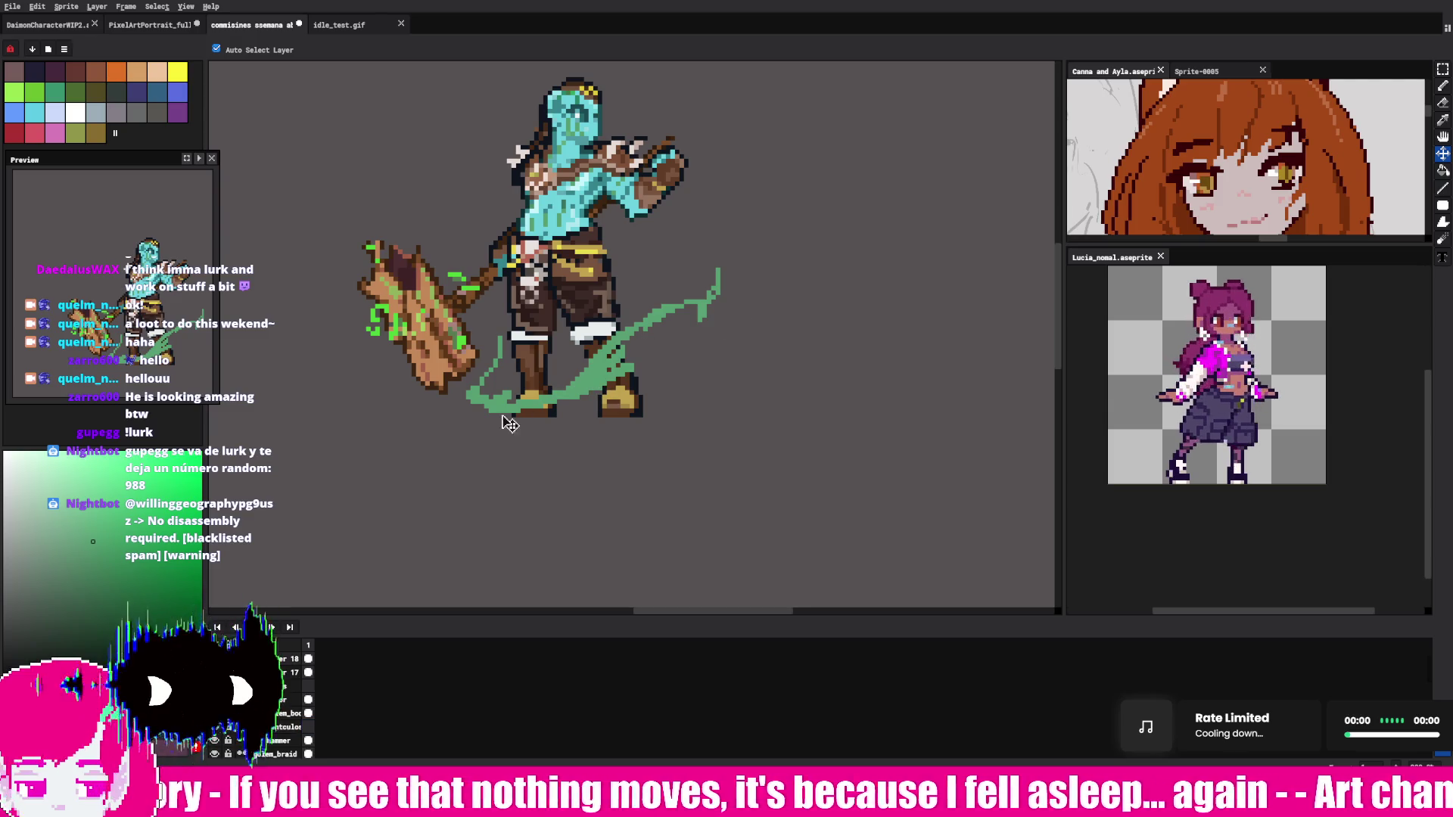
key(b)
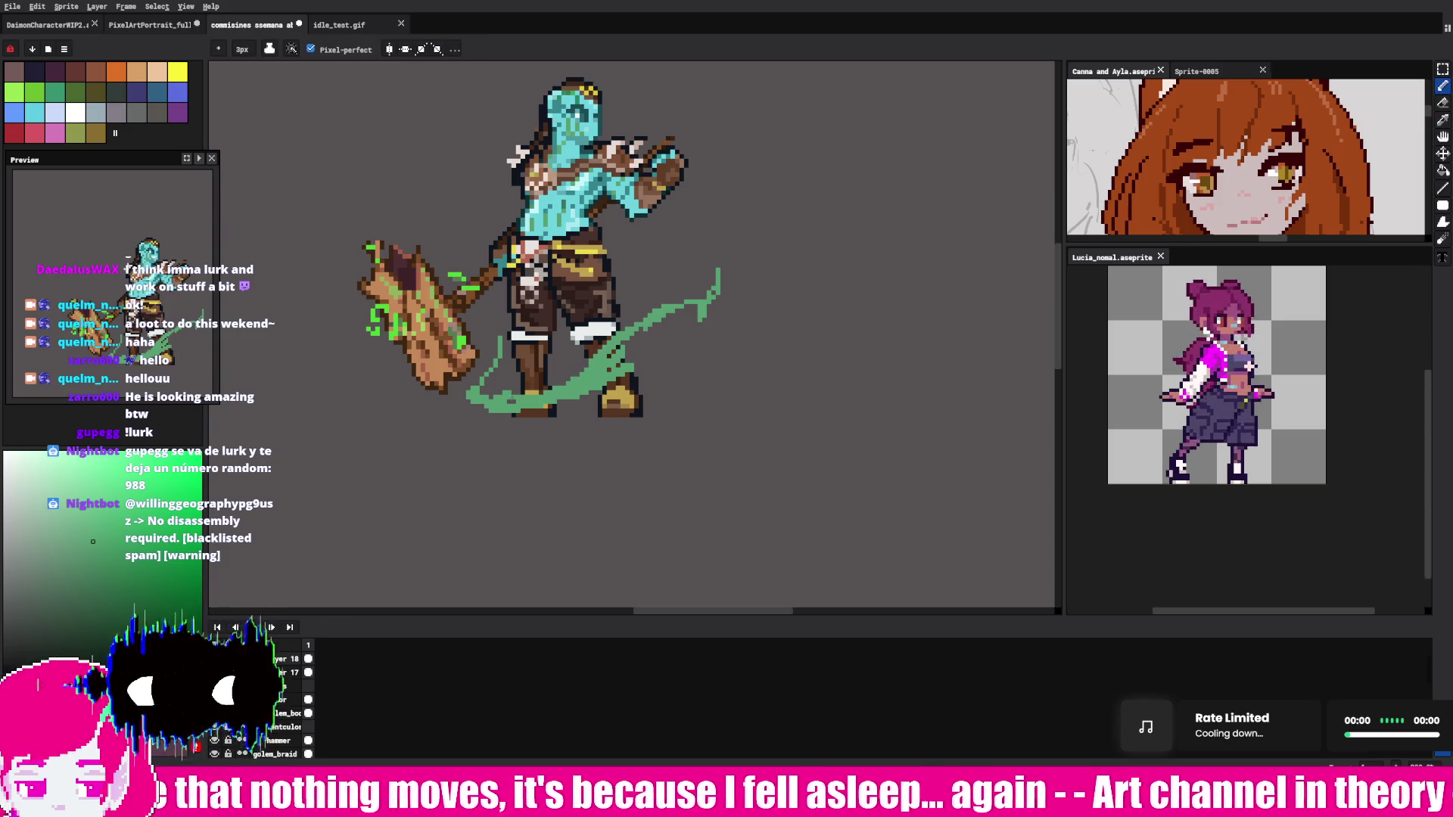
drag(631, 324, 707, 294)
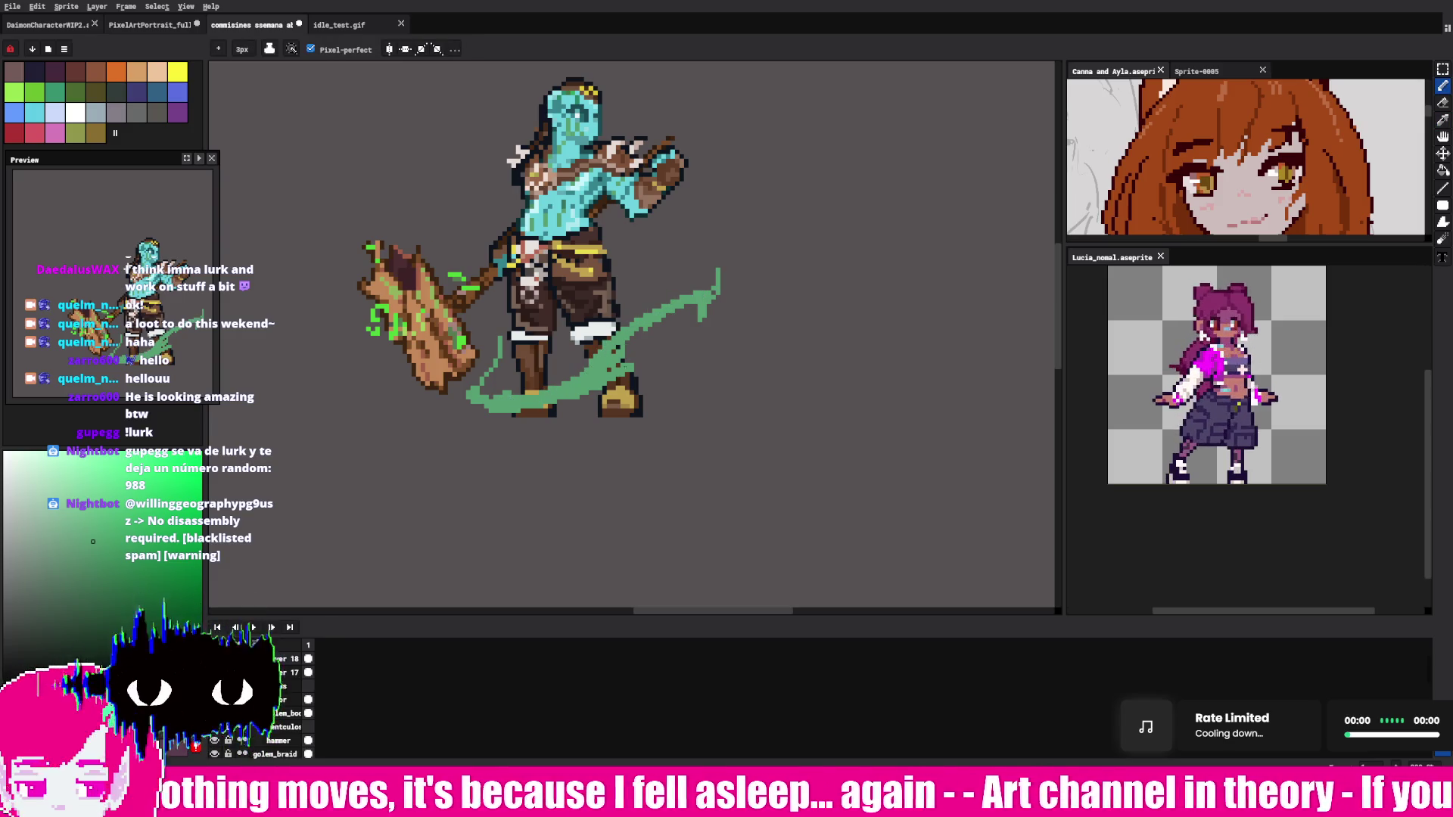
mouse_move(709, 312)
mouse_down()
mouse_move(716, 327)
mouse_move(700, 338)
mouse_move(722, 296)
mouse_move(712, 348)
mouse_up()
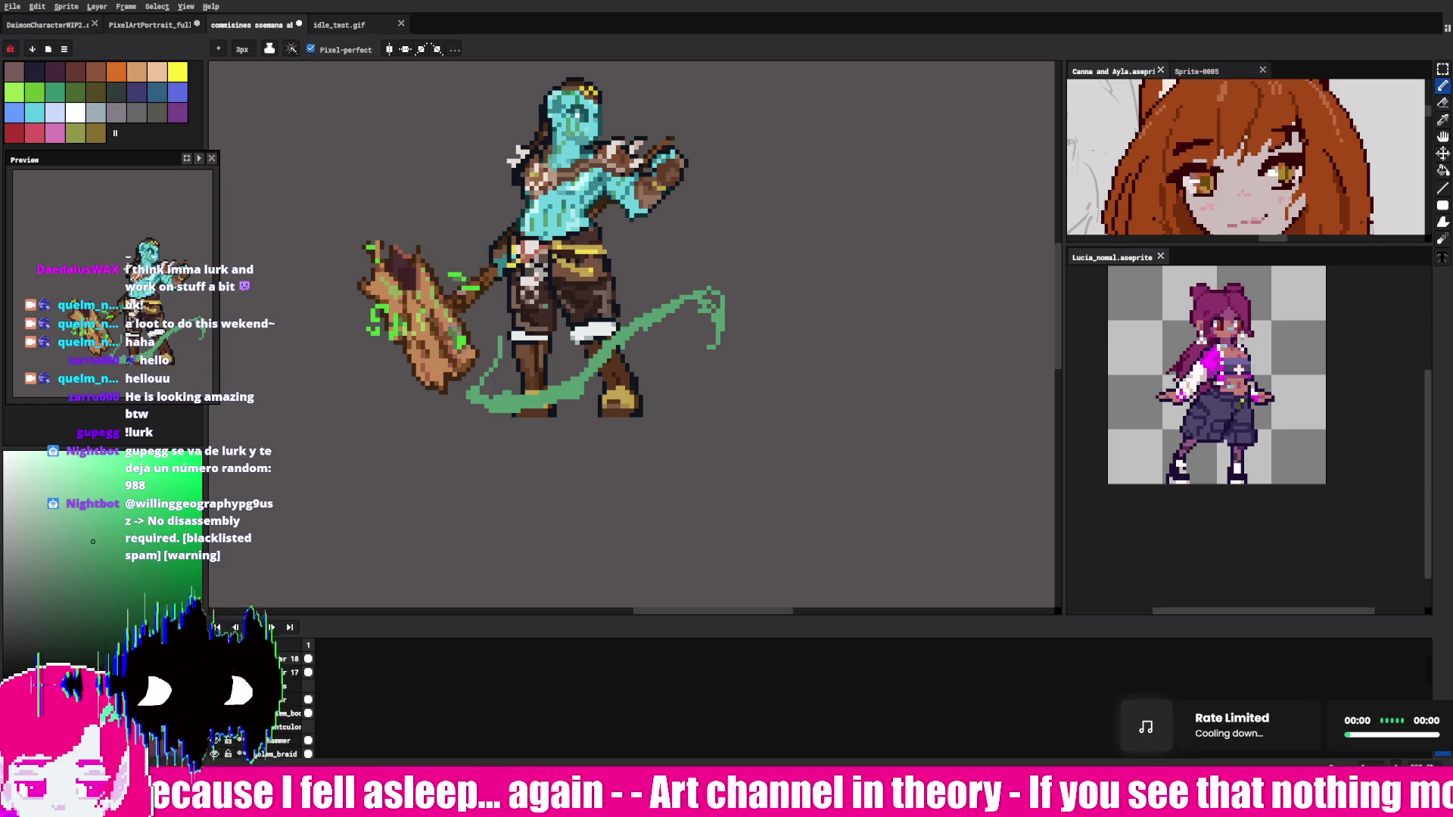
Step: Add brighter green strokes across the legs and sketch tentacles at the upper right and upper left
drag(560, 327, 509, 363)
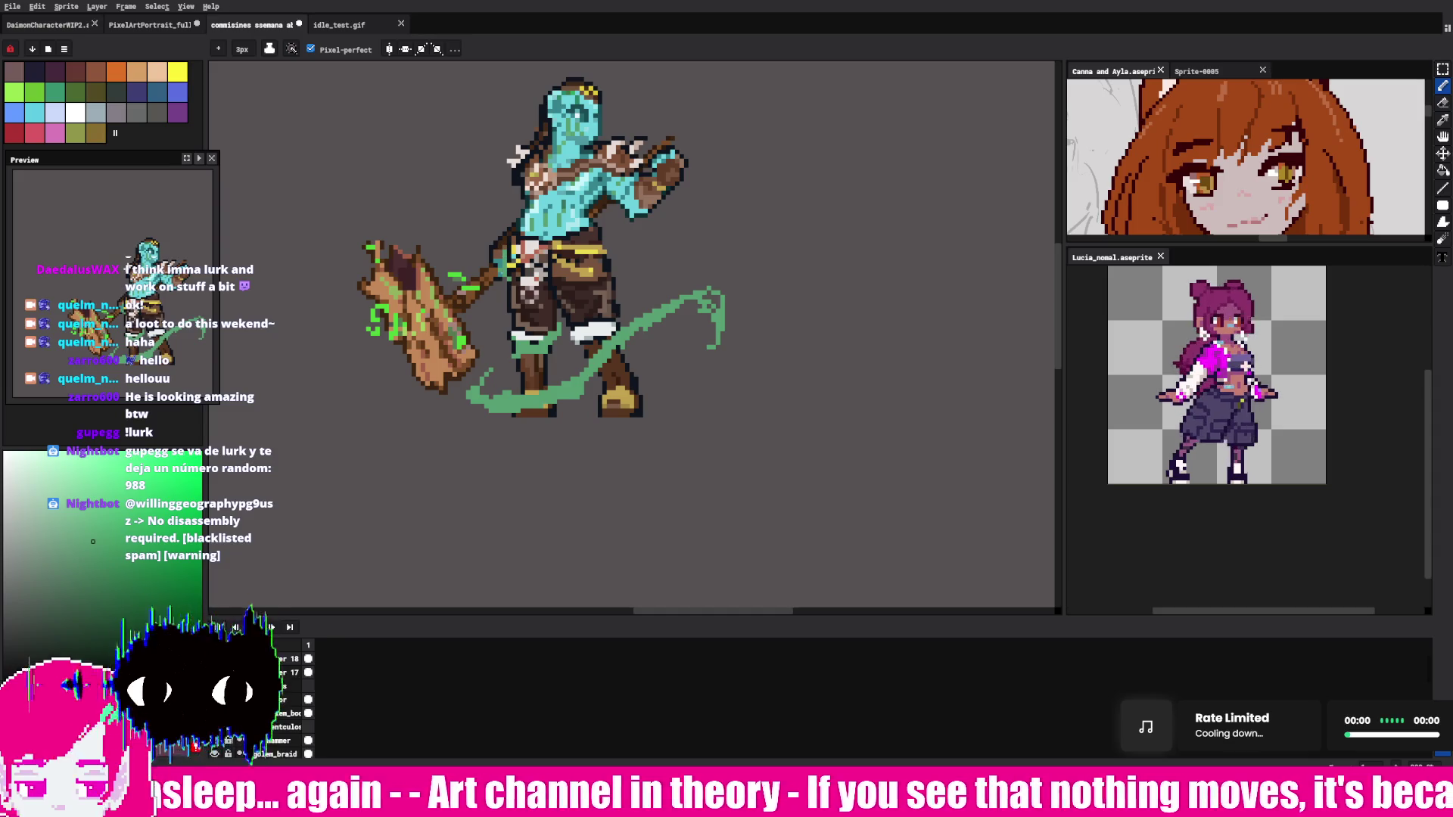
drag(550, 333, 513, 291)
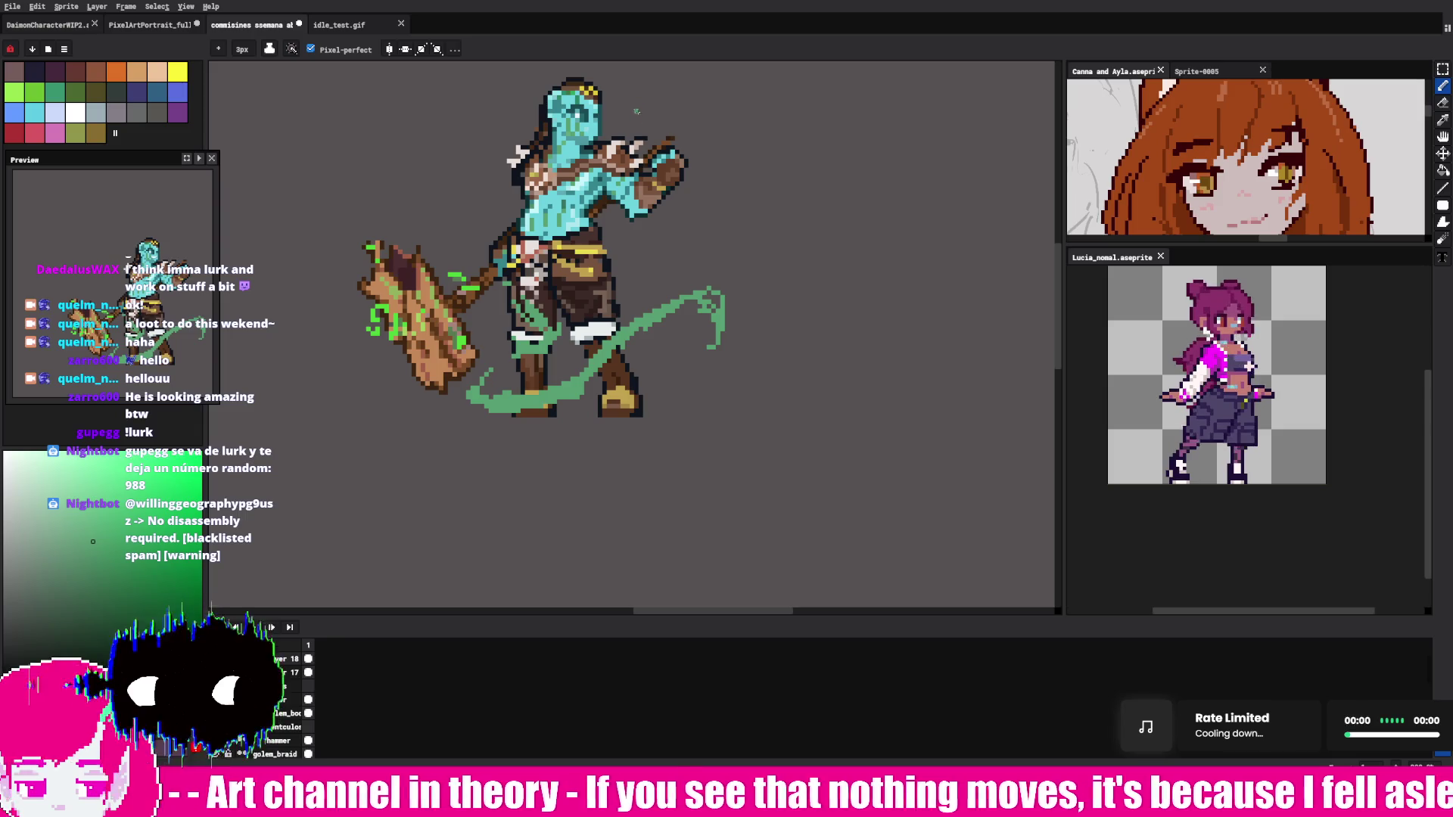
mouse_move(725, 112)
mouse_down()
mouse_move(713, 156)
mouse_move(773, 92)
mouse_up()
drag(753, 104, 731, 148)
mouse_move(522, 192)
mouse_down()
mouse_move(476, 97)
mouse_move(458, 118)
mouse_up()
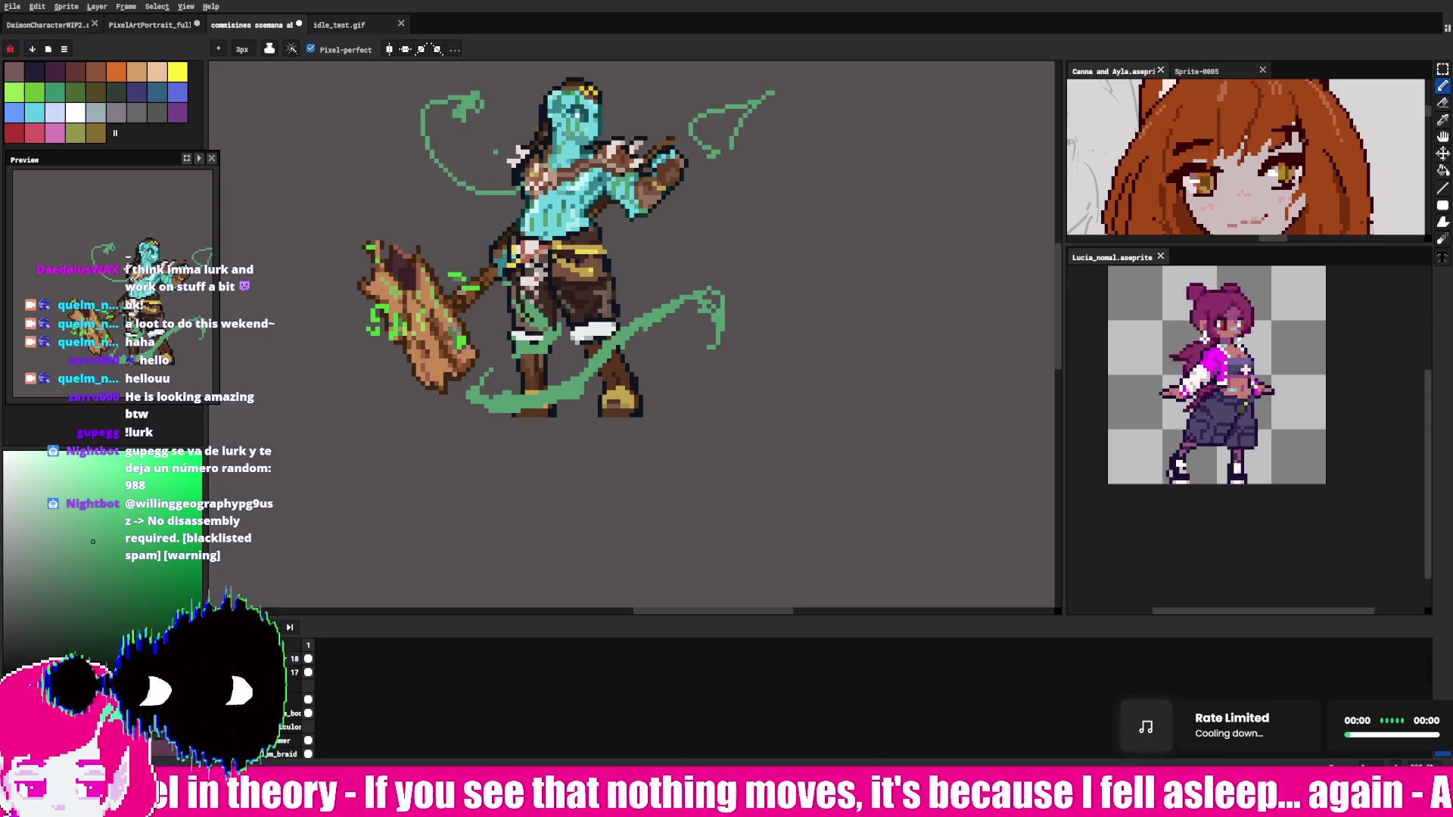
Step: Replace the upper-left tentacle with a green arc over the golem's head and a higher inner stroke
drag(575, 250, 625, 394)
key(ctrl+z)
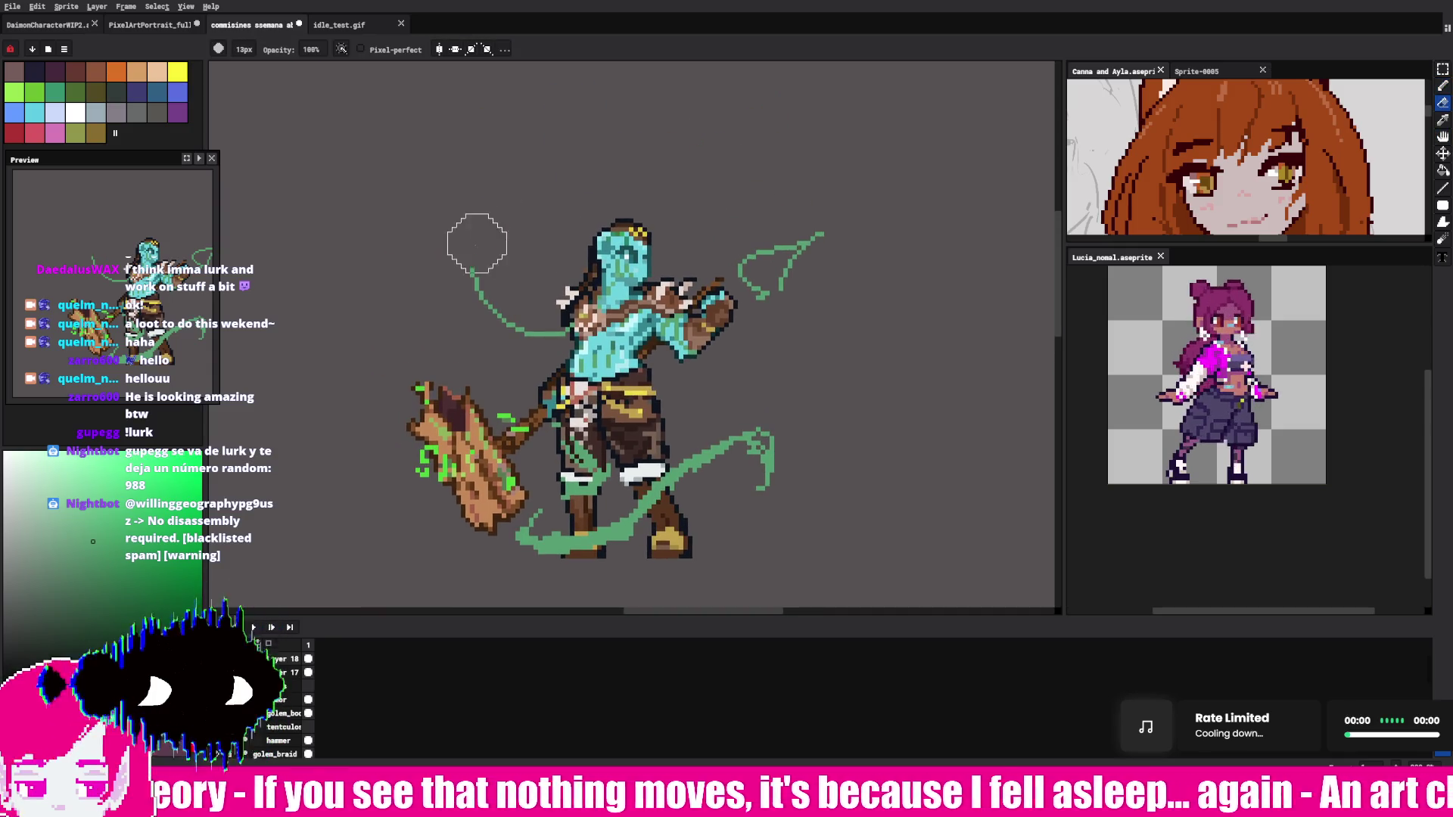
key(ctrl+z)
mouse_move(560, 337)
mouse_down()
mouse_move(544, 223)
mouse_move(628, 181)
mouse_up()
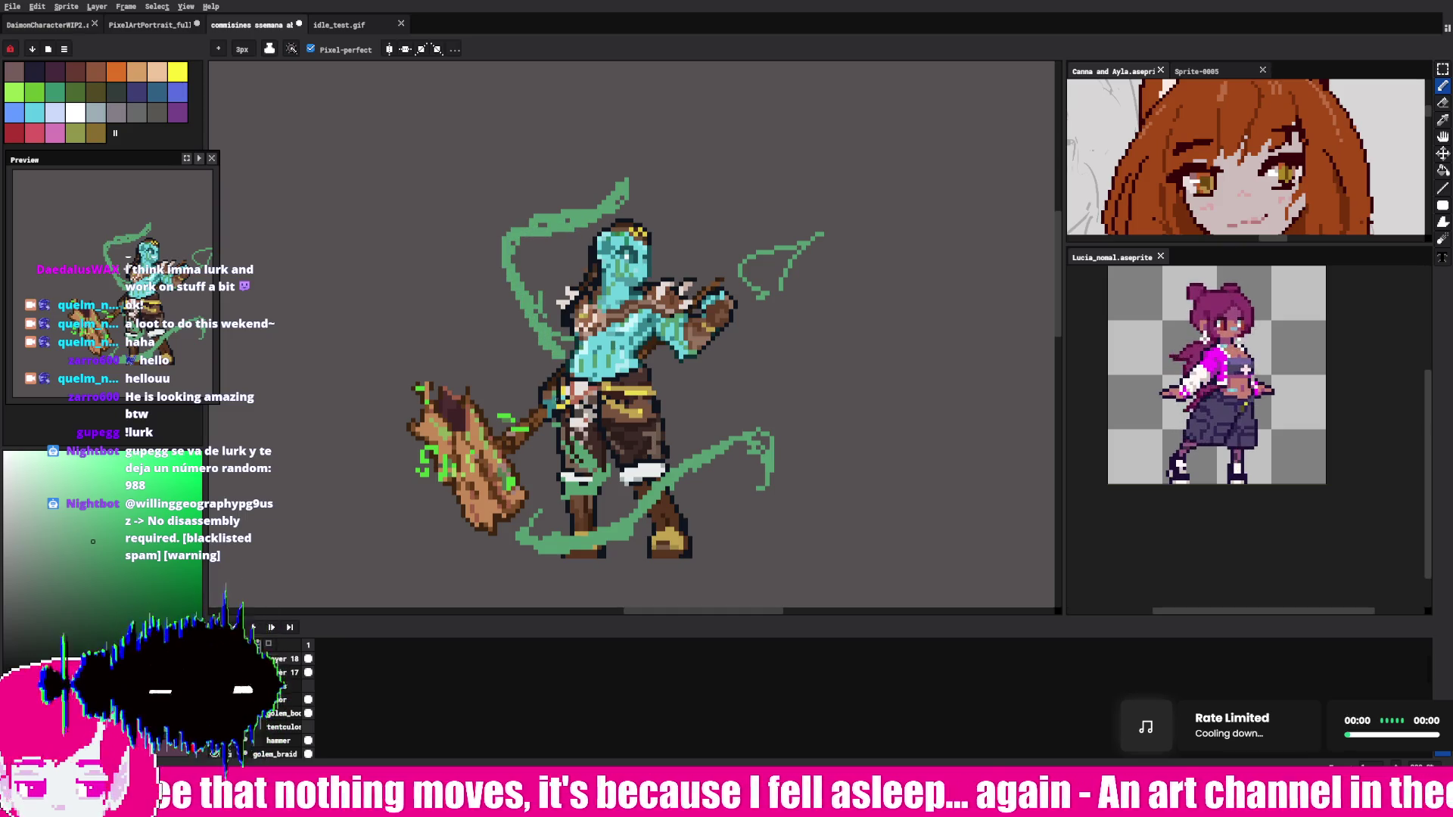
key(ctrl+z)
key(ctrl+z)
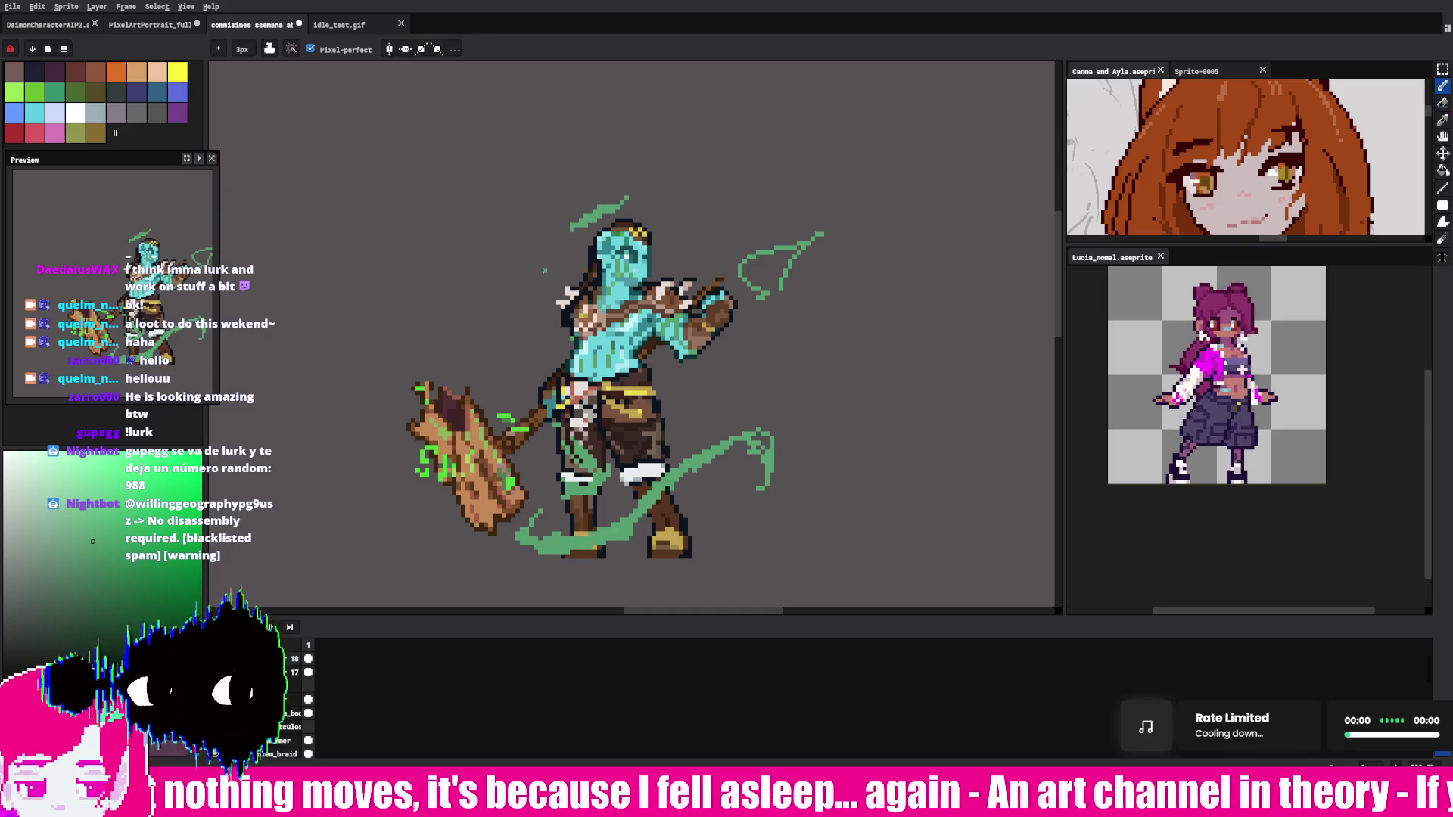
drag(534, 273, 703, 204)
key(ctrl+z)
mouse_move(575, 203)
mouse_down()
mouse_move(630, 183)
mouse_move(531, 269)
mouse_move(541, 321)
mouse_up()
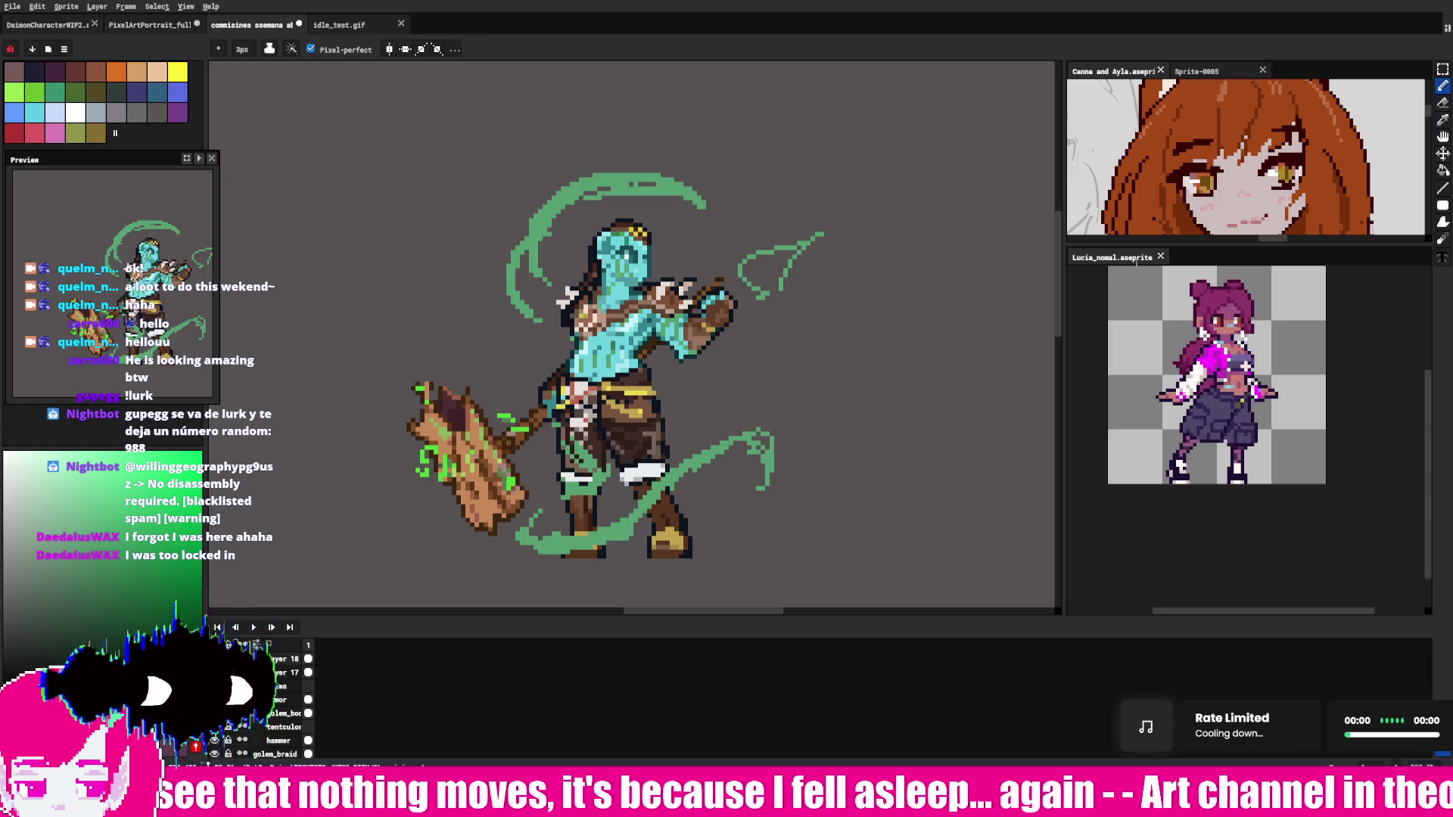
Step: Switch to the Paint Bucket tool
click(1442, 170)
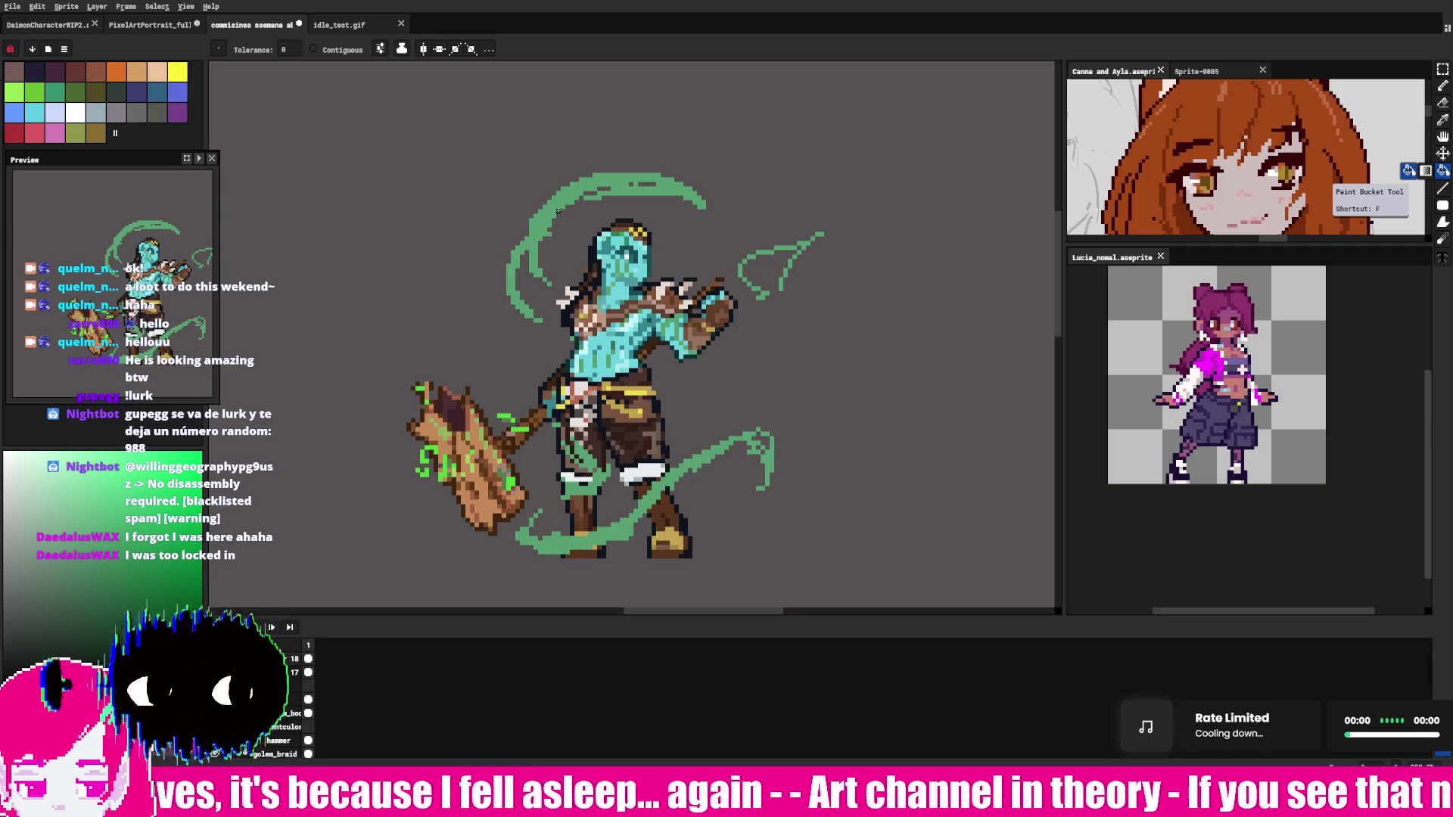
Step: Flood-fill the tentacle strokes dark green, then return to the Pencil
click(557, 212)
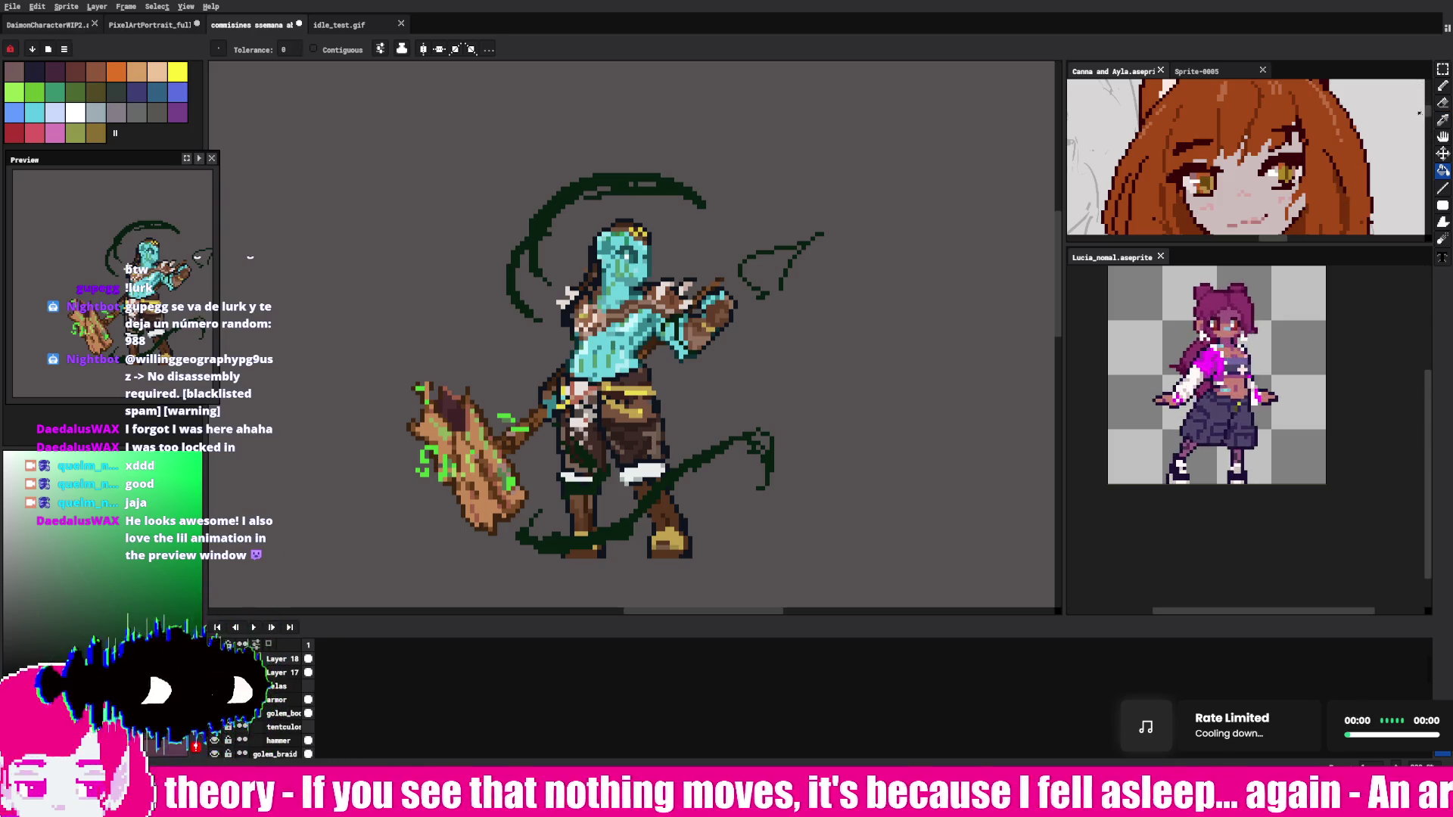
click(1443, 85)
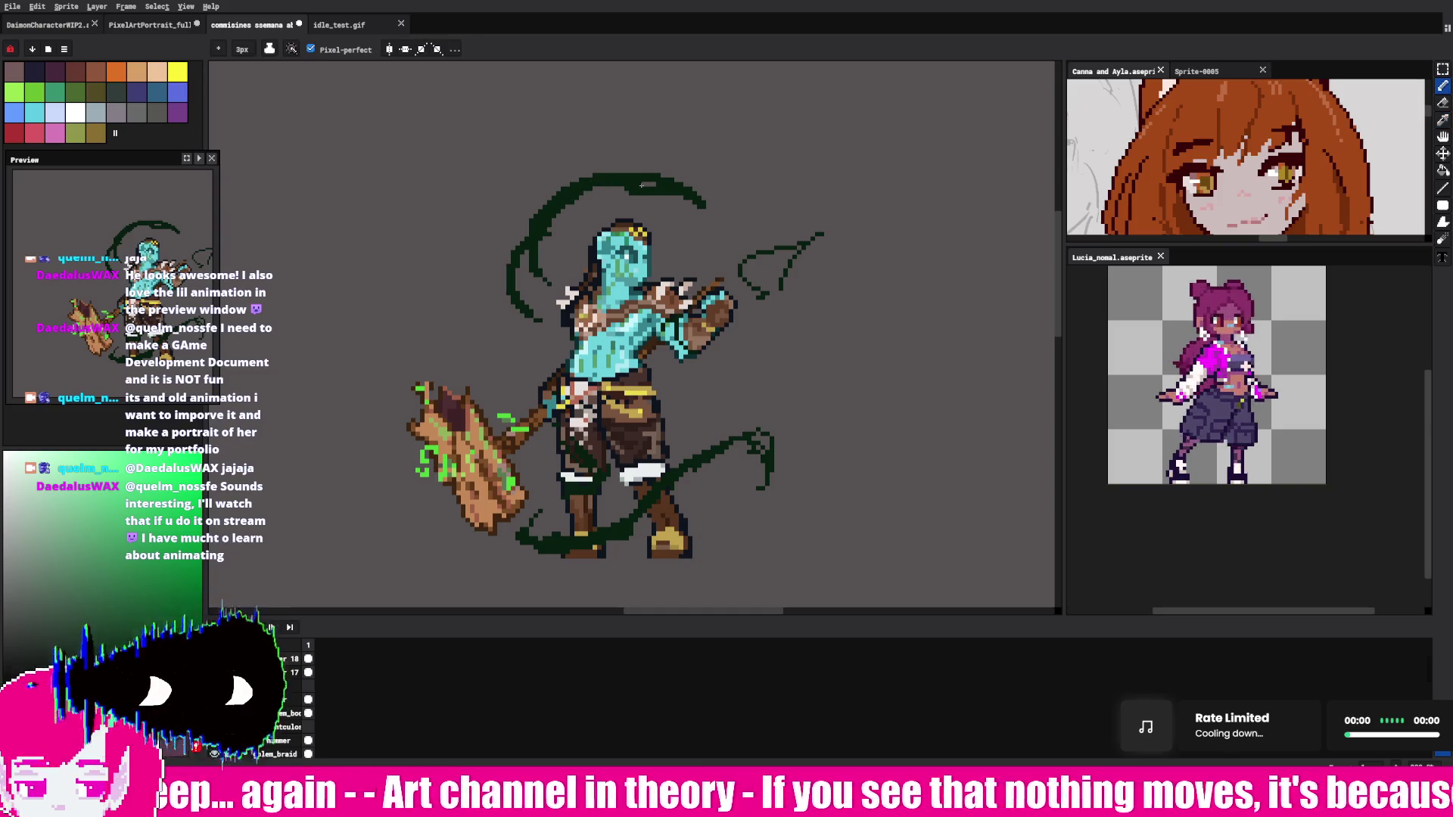
Step: Erase the curled end of the top tentacle, returning to the Pencil afterward
key(e)
mouse_move(622, 161)
mouse_down()
mouse_move(704, 189)
mouse_move(650, 184)
mouse_up()
key(b)
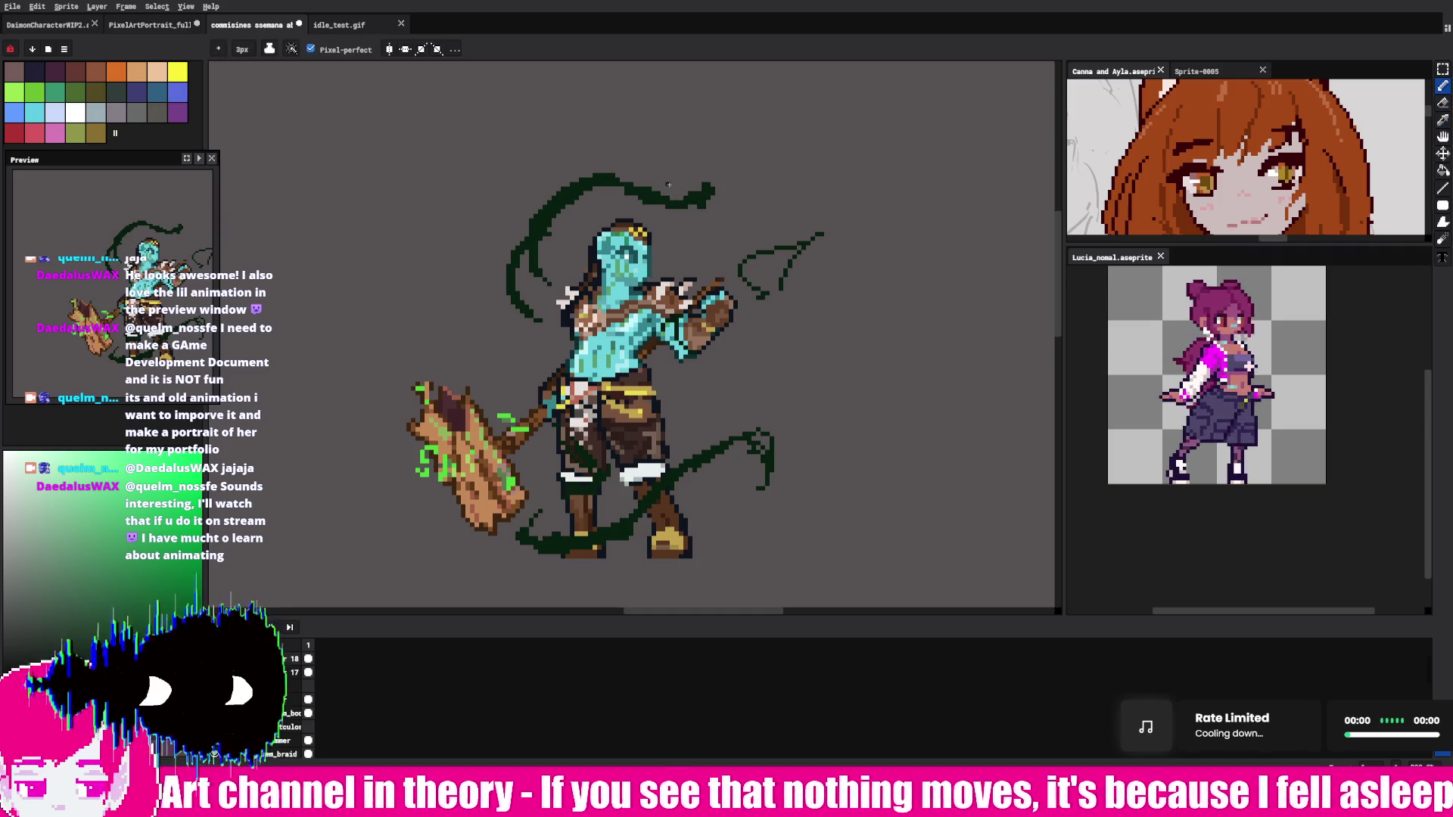
key(e)
drag(738, 180, 712, 190)
key(b)
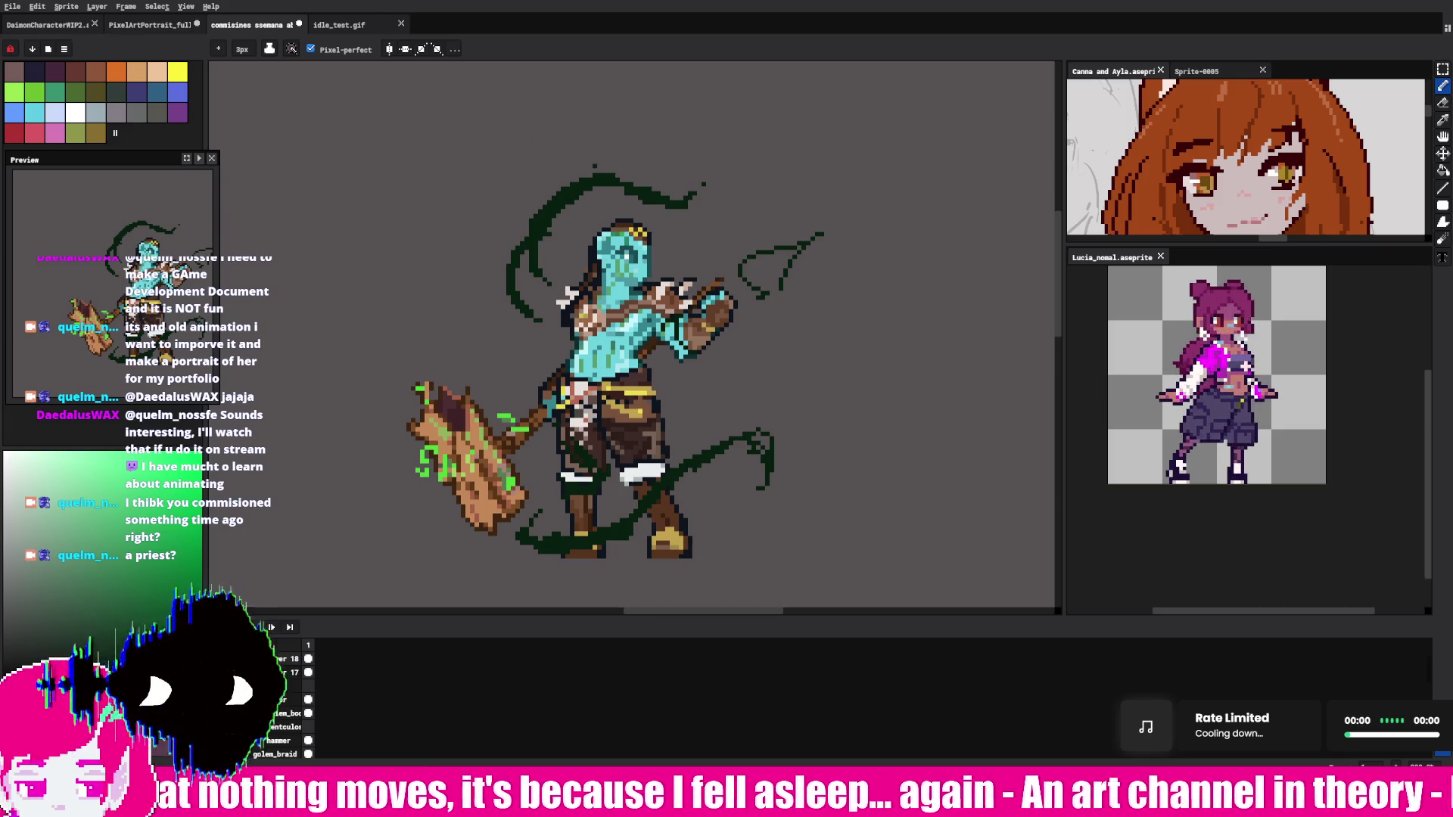
Step: Thicken the top tentacle stroke and trim its tip
mouse_move(624, 180)
mouse_down()
mouse_move(708, 204)
mouse_move(707, 189)
mouse_up()
key(e)
key(b)
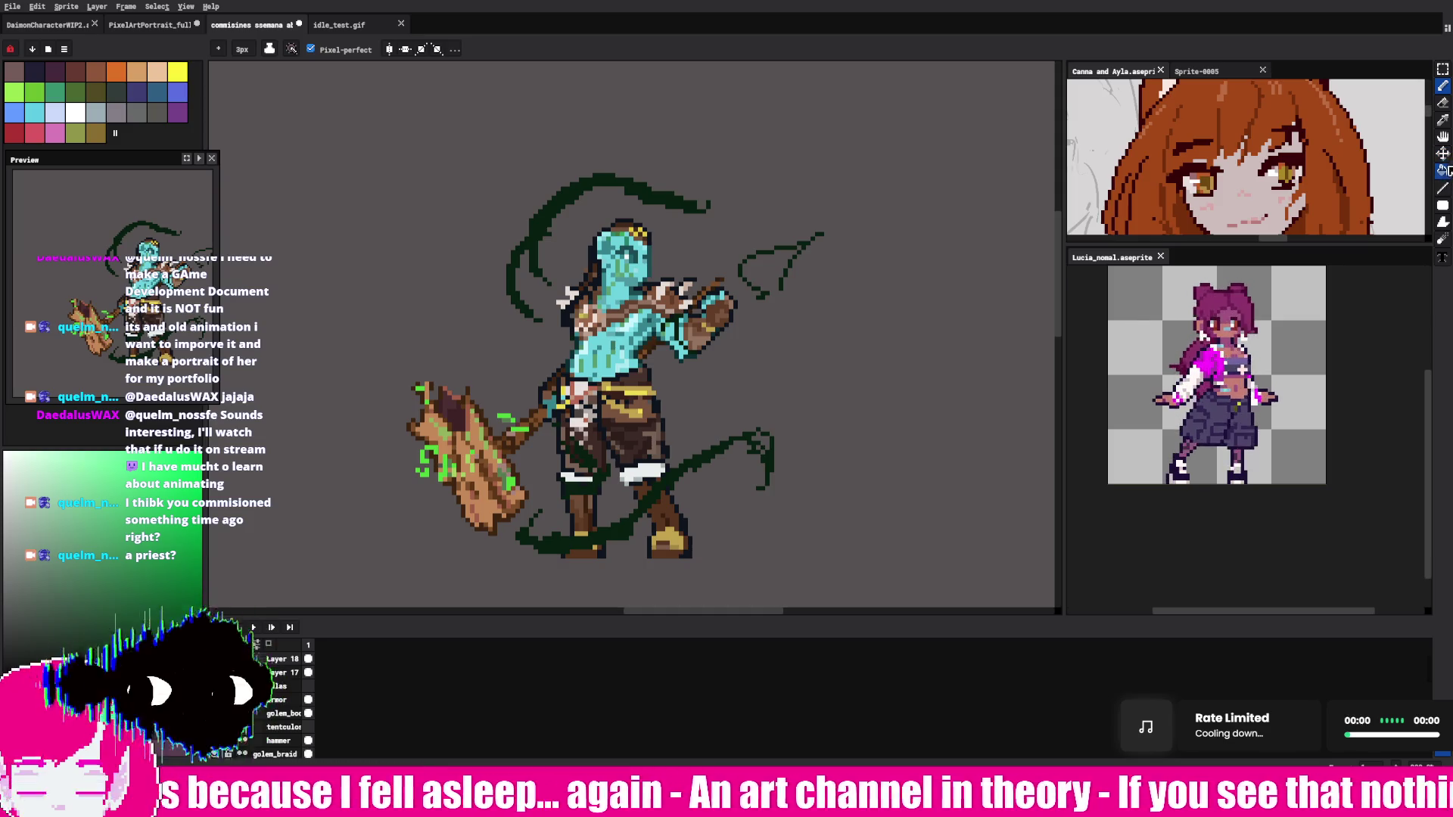
Step: Try a dark green Paint Bucket fill, then undo the accidental canvas-wide fill
click(1443, 171)
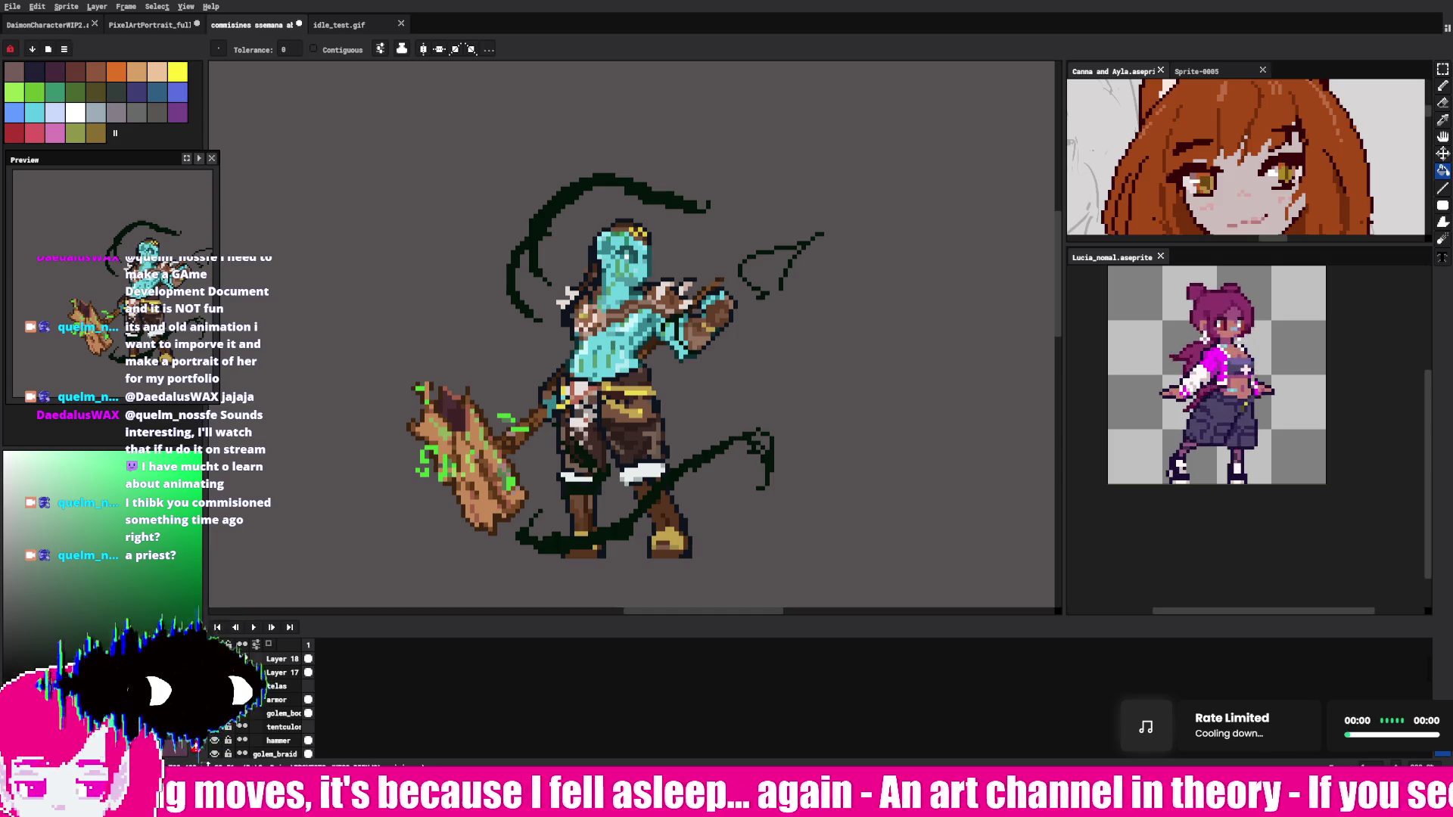
click(577, 201)
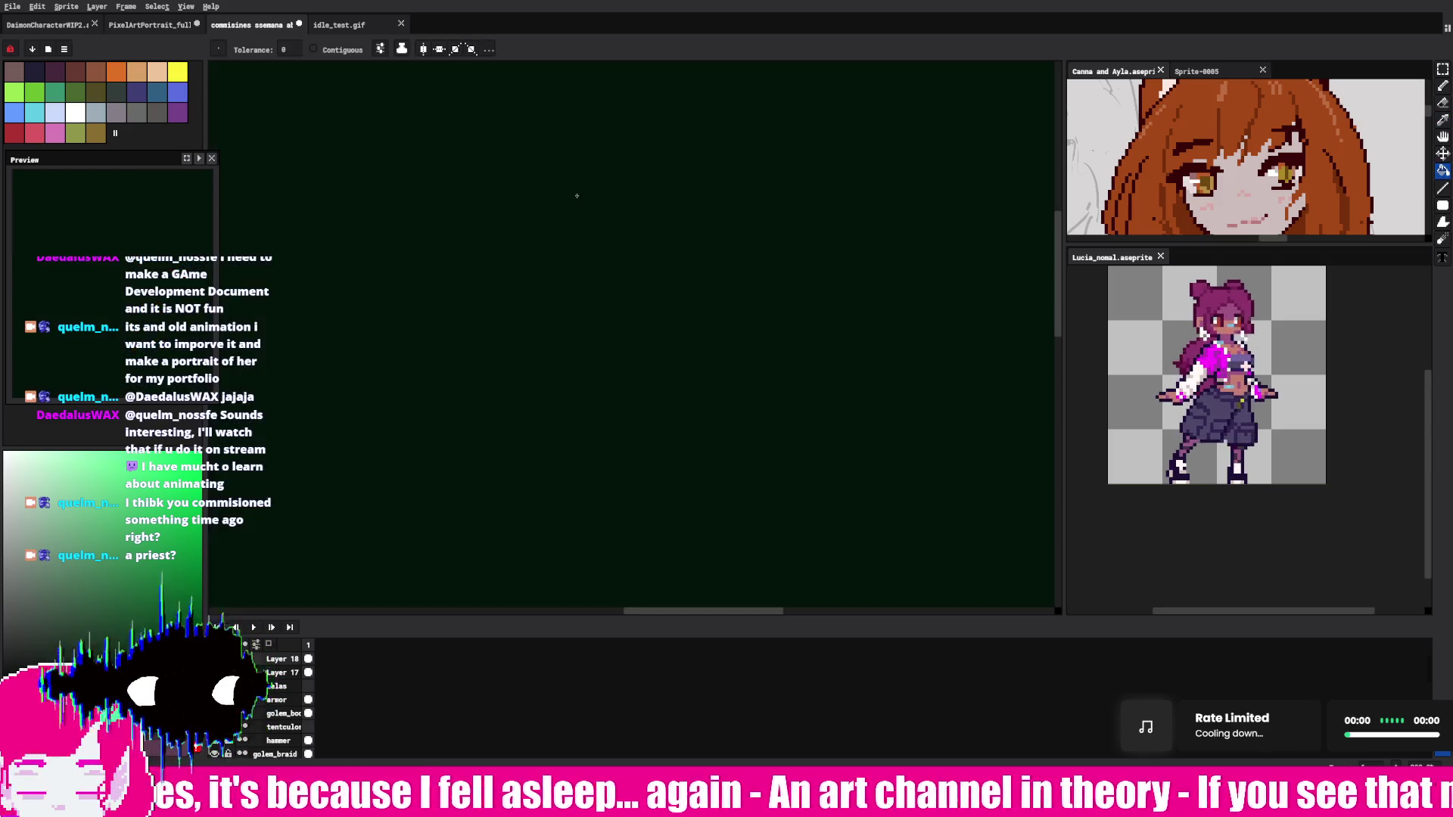
key(ctrl+z)
key(b)
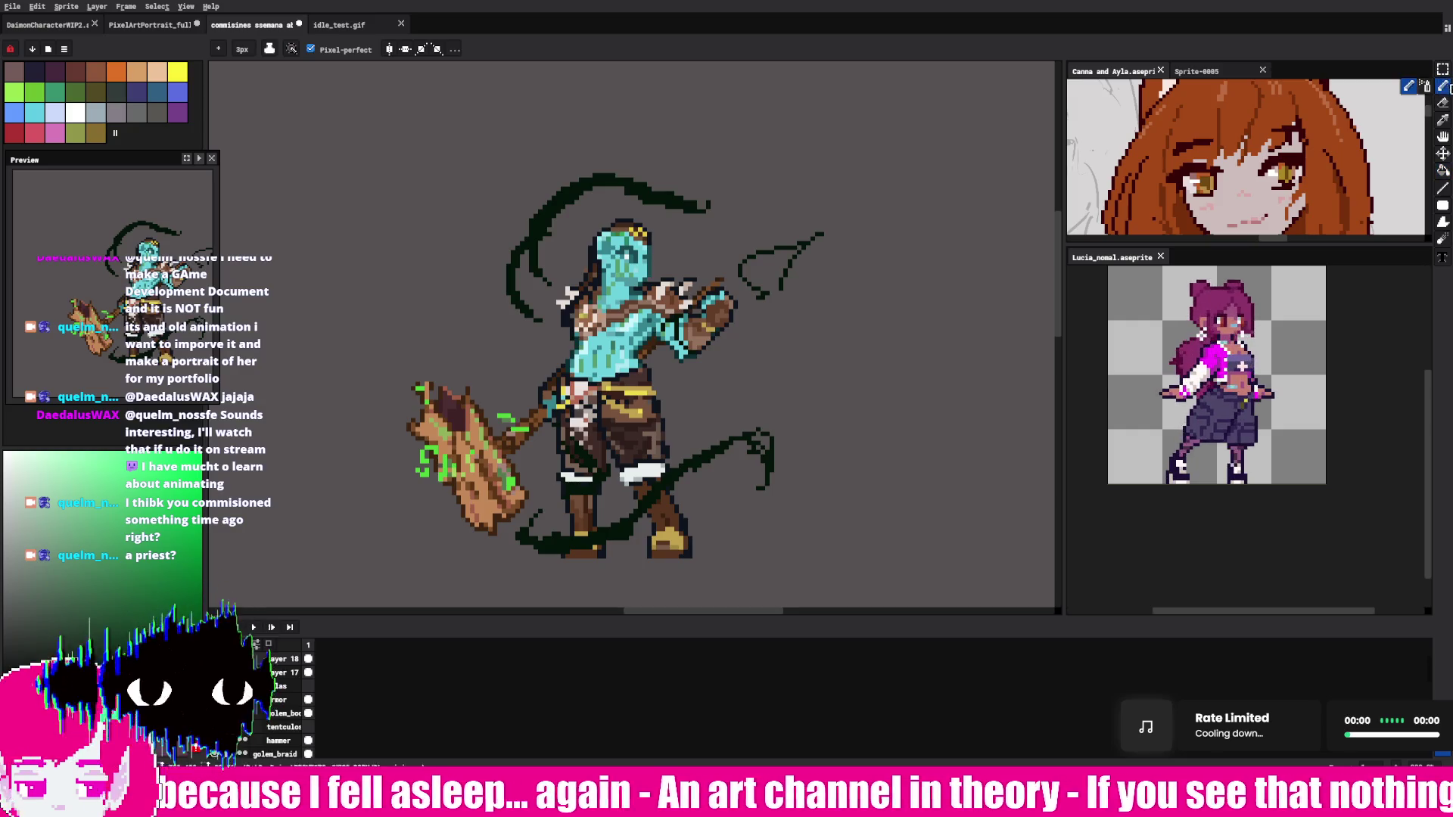
Step: Extend the top tentacle into a larger upward curl
mouse_move(651, 205)
mouse_down()
mouse_move(719, 215)
mouse_move(761, 189)
mouse_move(721, 184)
mouse_move(746, 220)
mouse_up()
key(e)
key(b)
key(e)
key(b)
drag(718, 162, 712, 231)
Step: Thicken the left tentacle with dark strokes and add dark marks at the right tentacle tips
mouse_move(552, 205)
mouse_down()
mouse_move(545, 337)
mouse_move(514, 250)
mouse_move(549, 326)
mouse_up()
drag(535, 224, 548, 284)
mouse_move(750, 246)
mouse_down()
mouse_move(802, 227)
mouse_move(761, 284)
mouse_move(779, 272)
mouse_up()
key(e)
key(b)
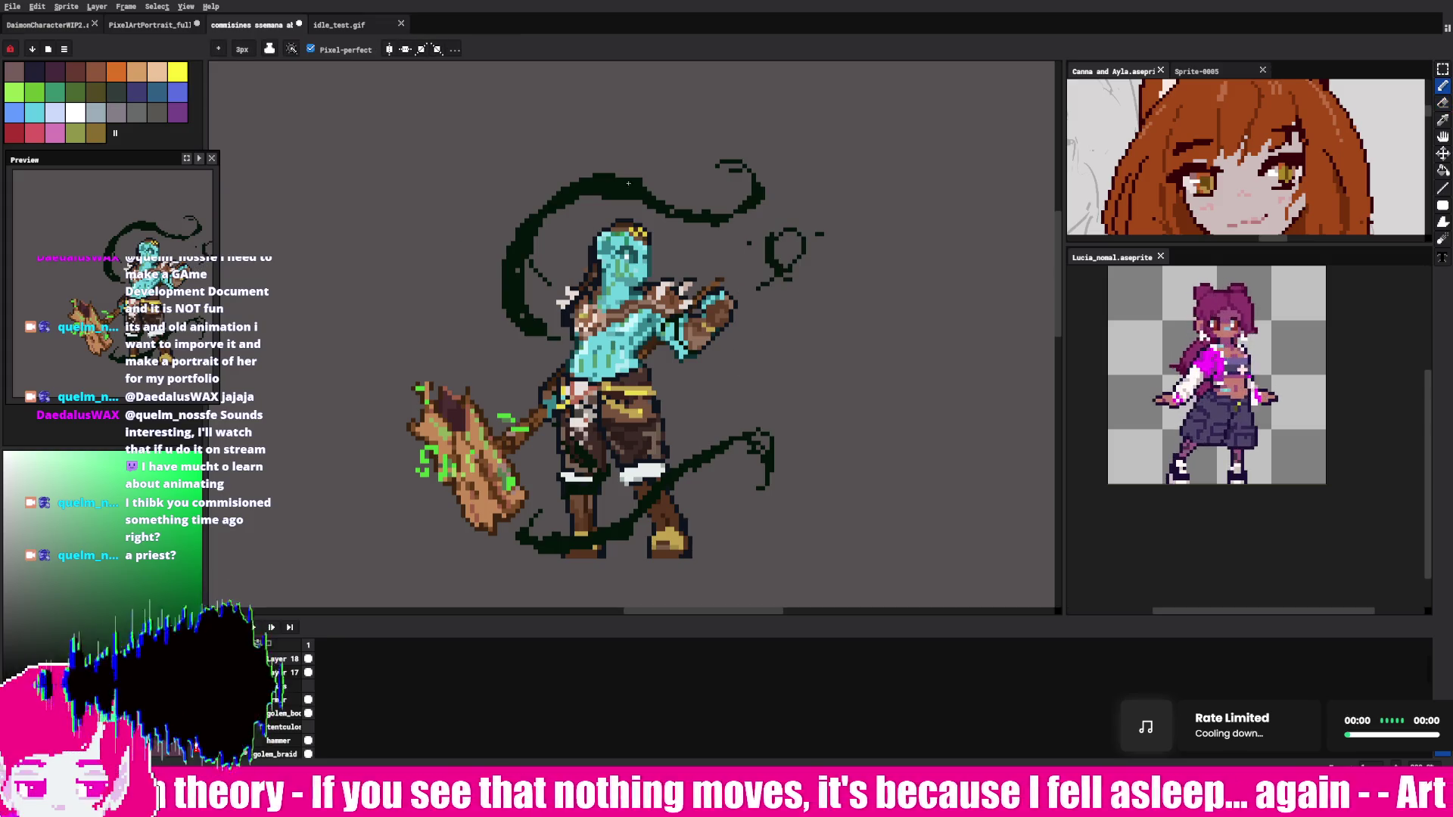
drag(716, 224, 703, 239)
Step: Redraw the lower-right tentacle tip as a curled loop and paint a green highlight along it
mouse_move(762, 457)
mouse_down()
mouse_move(711, 479)
mouse_move(765, 476)
mouse_move(771, 446)
mouse_move(767, 497)
mouse_up()
key(e)
key(b)
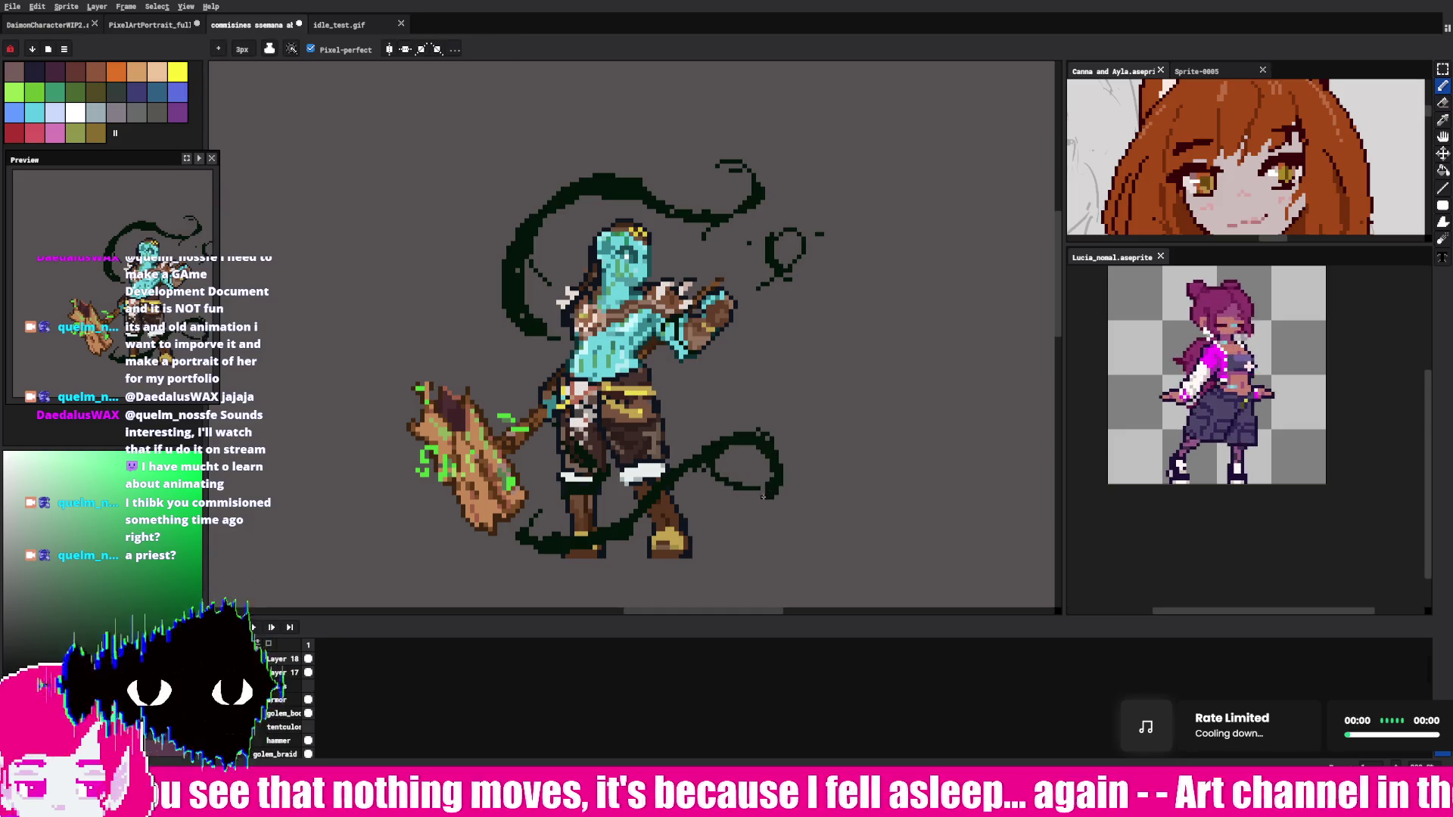
key(e)
key(b)
key(e)
key(b)
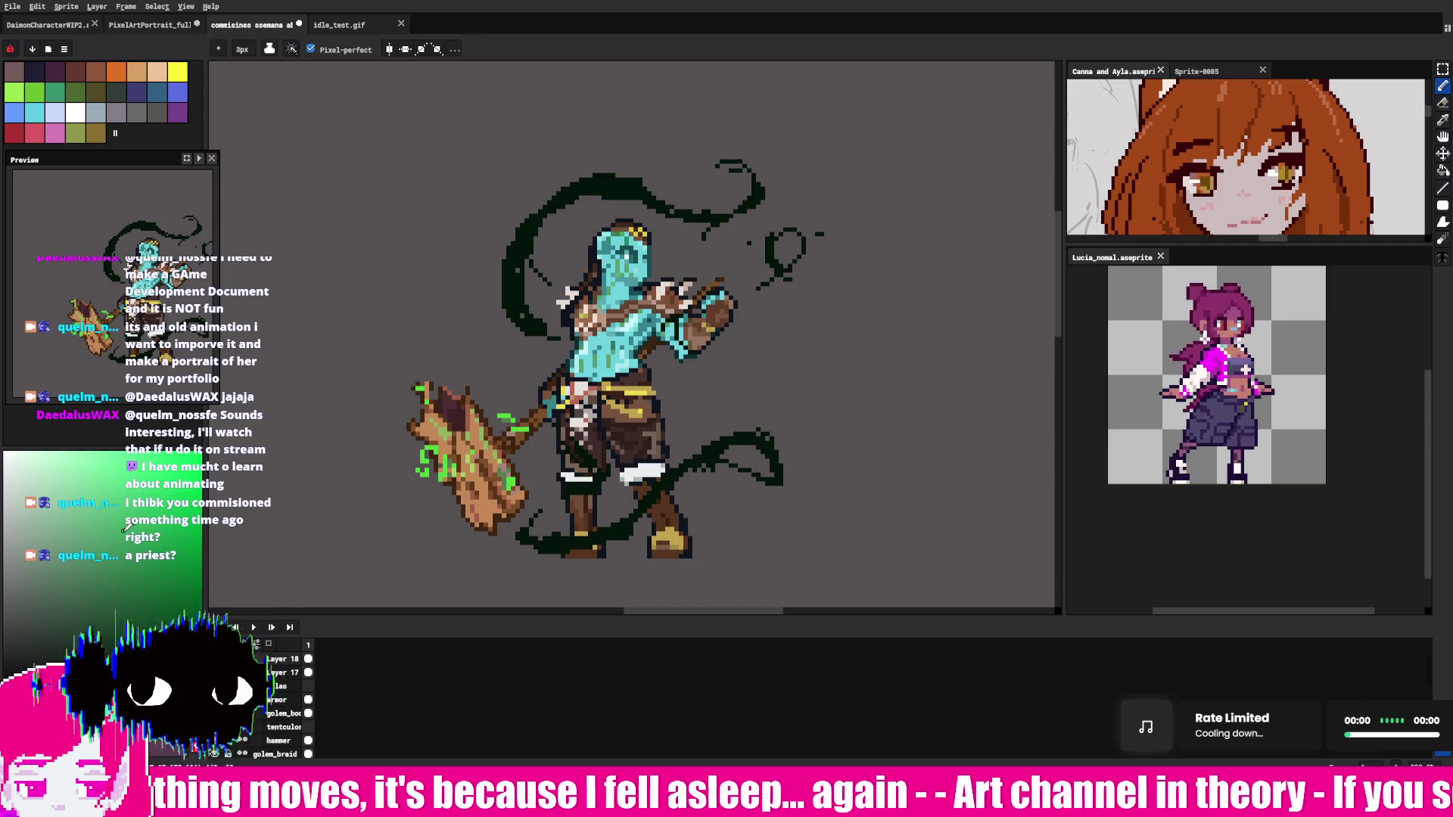
drag(720, 460, 779, 478)
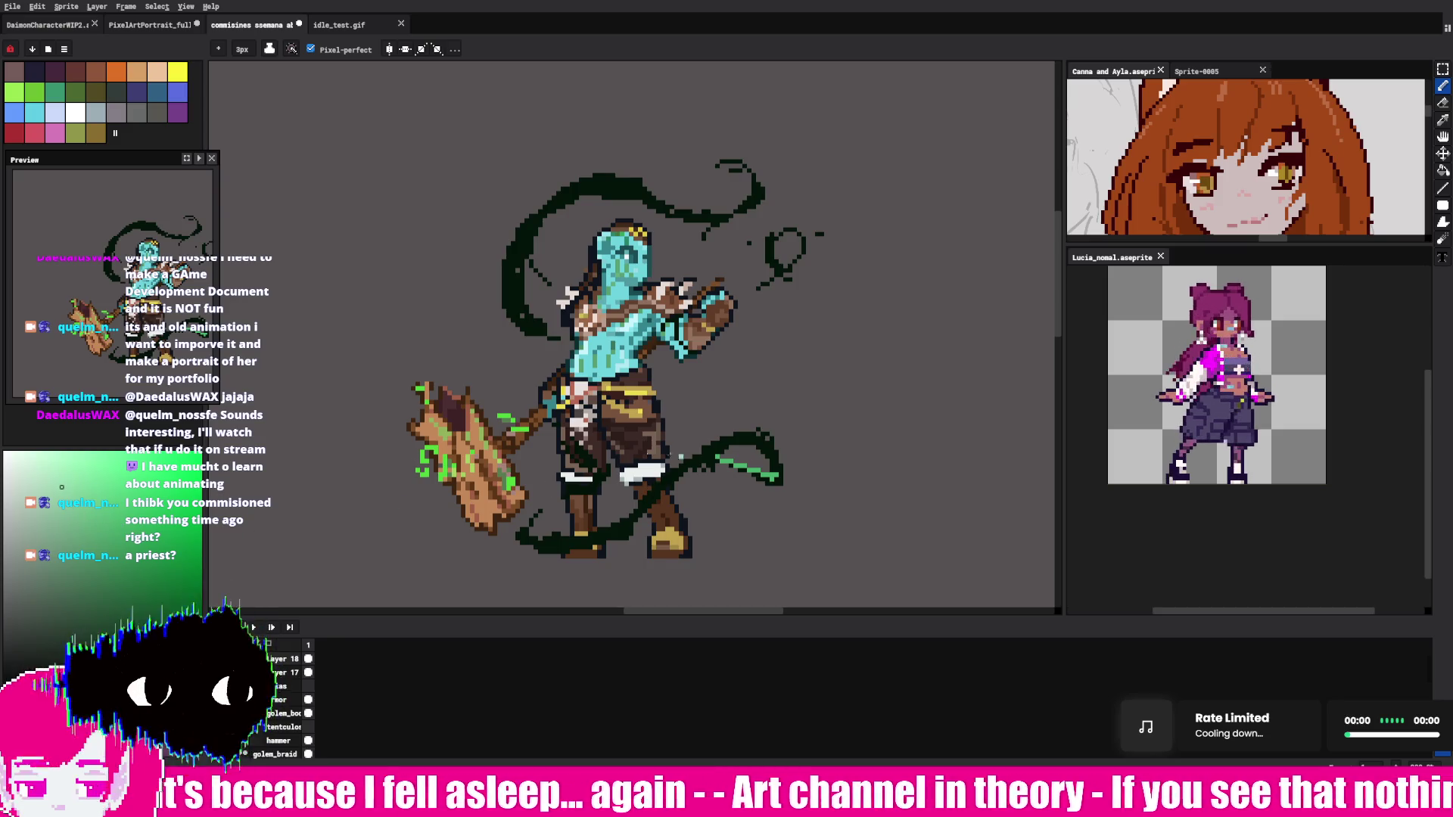
Step: Paint pale mint highlights on the lower-right and upper-left tentacles, covering part in dark green
drag(720, 460, 745, 469)
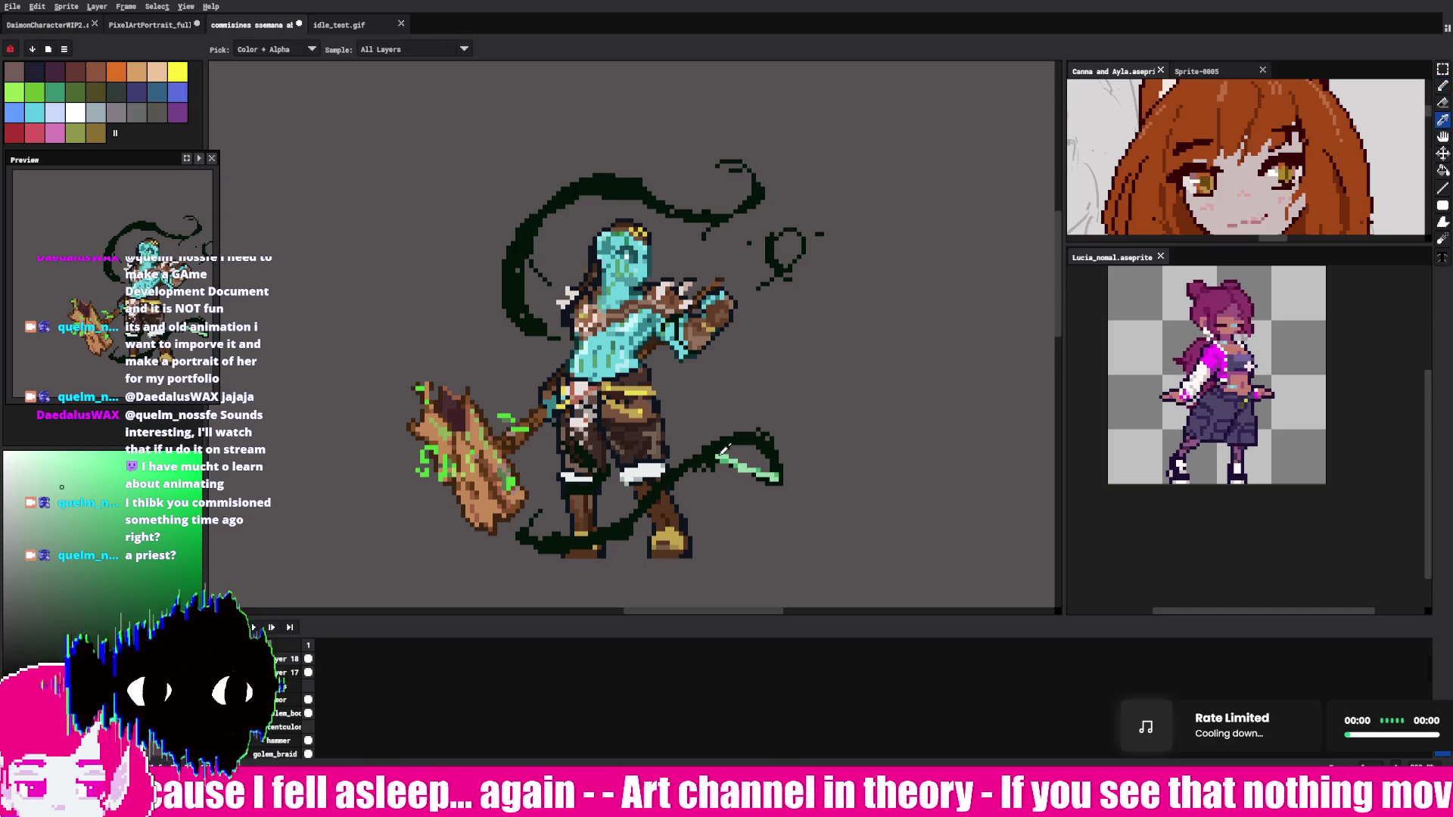
mouse_move(521, 241)
mouse_down()
mouse_move(593, 177)
mouse_move(647, 181)
mouse_up()
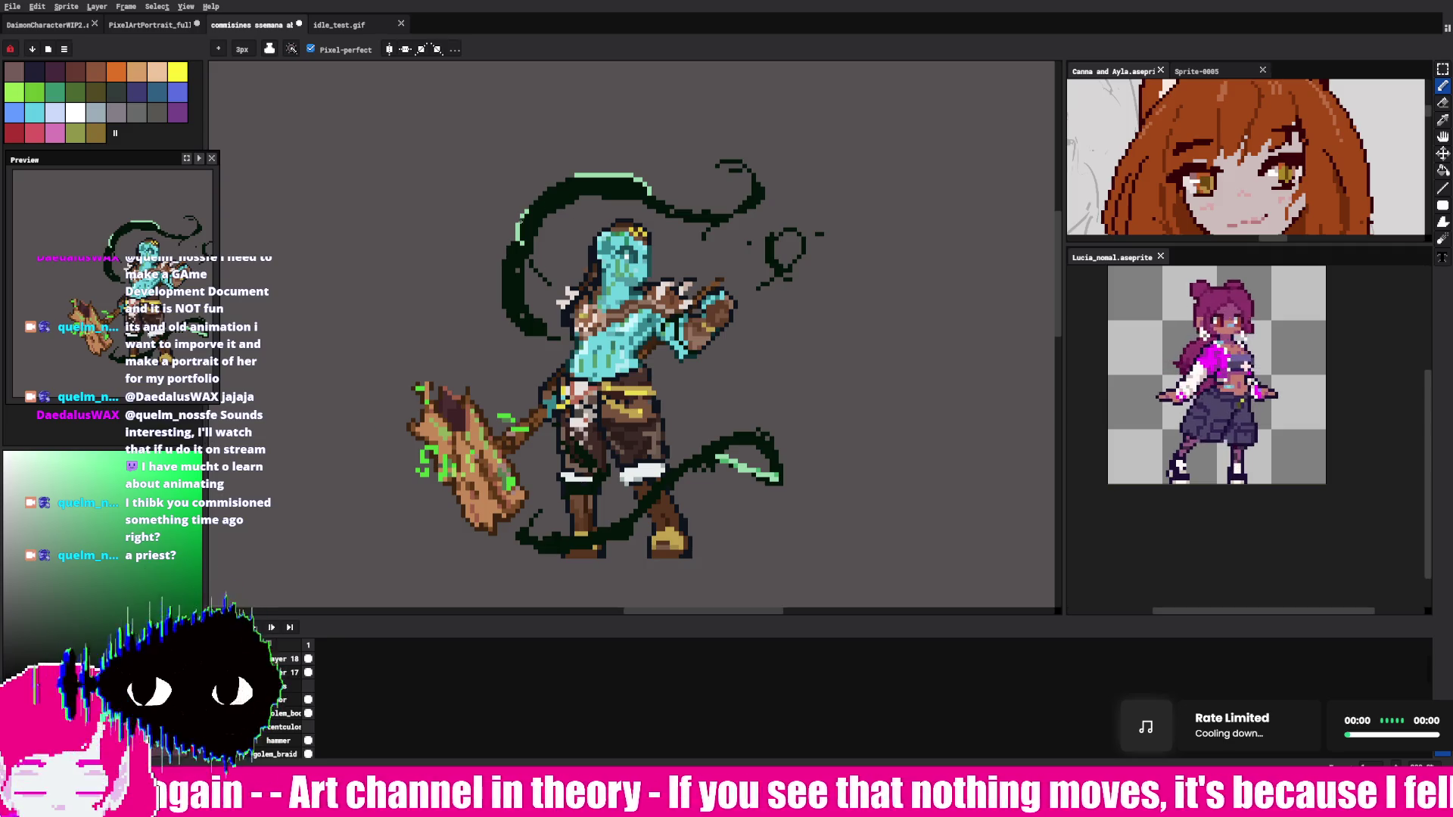
mouse_move(533, 200)
mouse_down()
mouse_move(598, 177)
mouse_move(650, 188)
mouse_up()
Step: Eyedrop dark green, thicken the upper-right tentacle's curl, and erase the extra pixels
key(i)
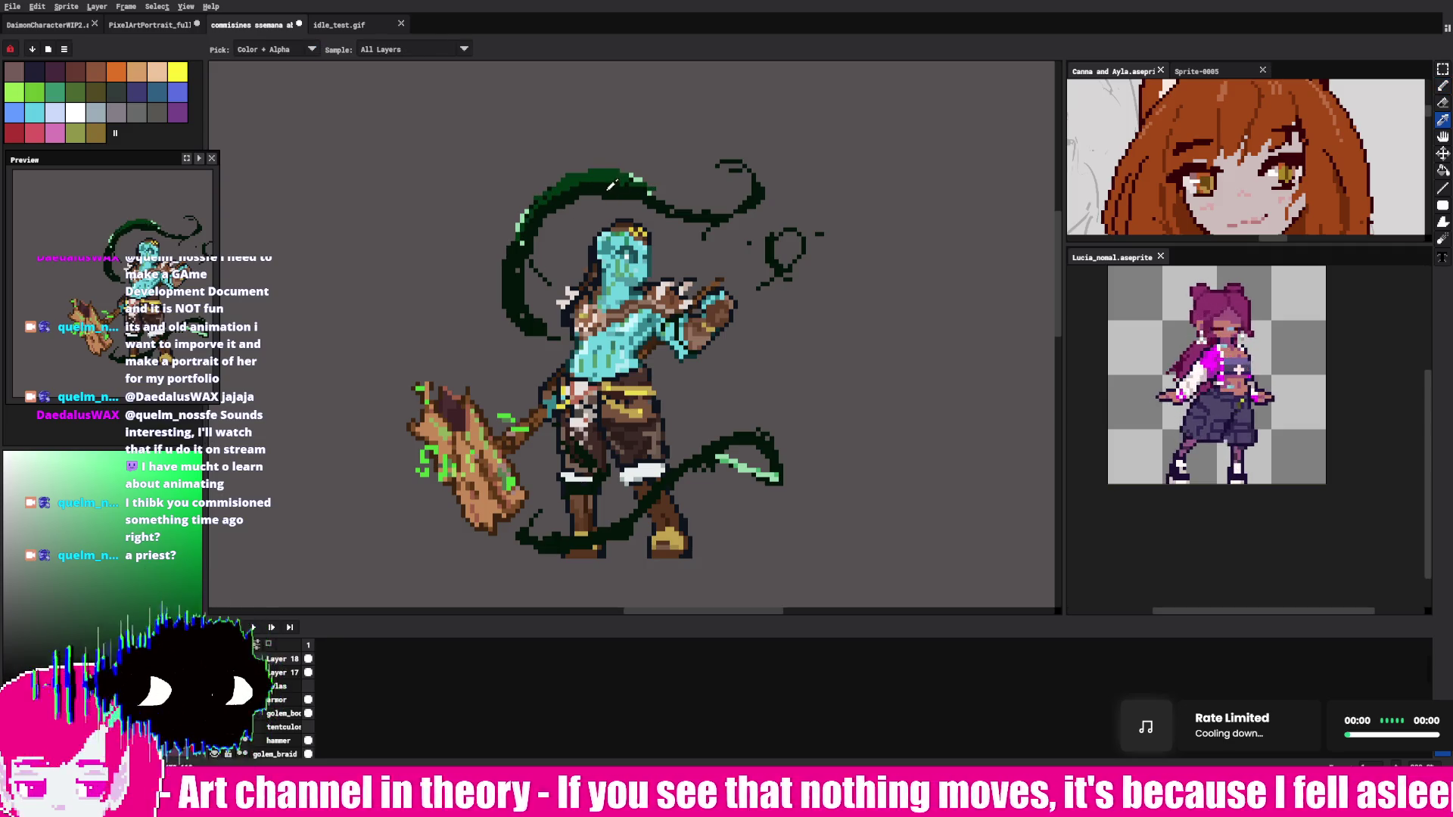
key(b)
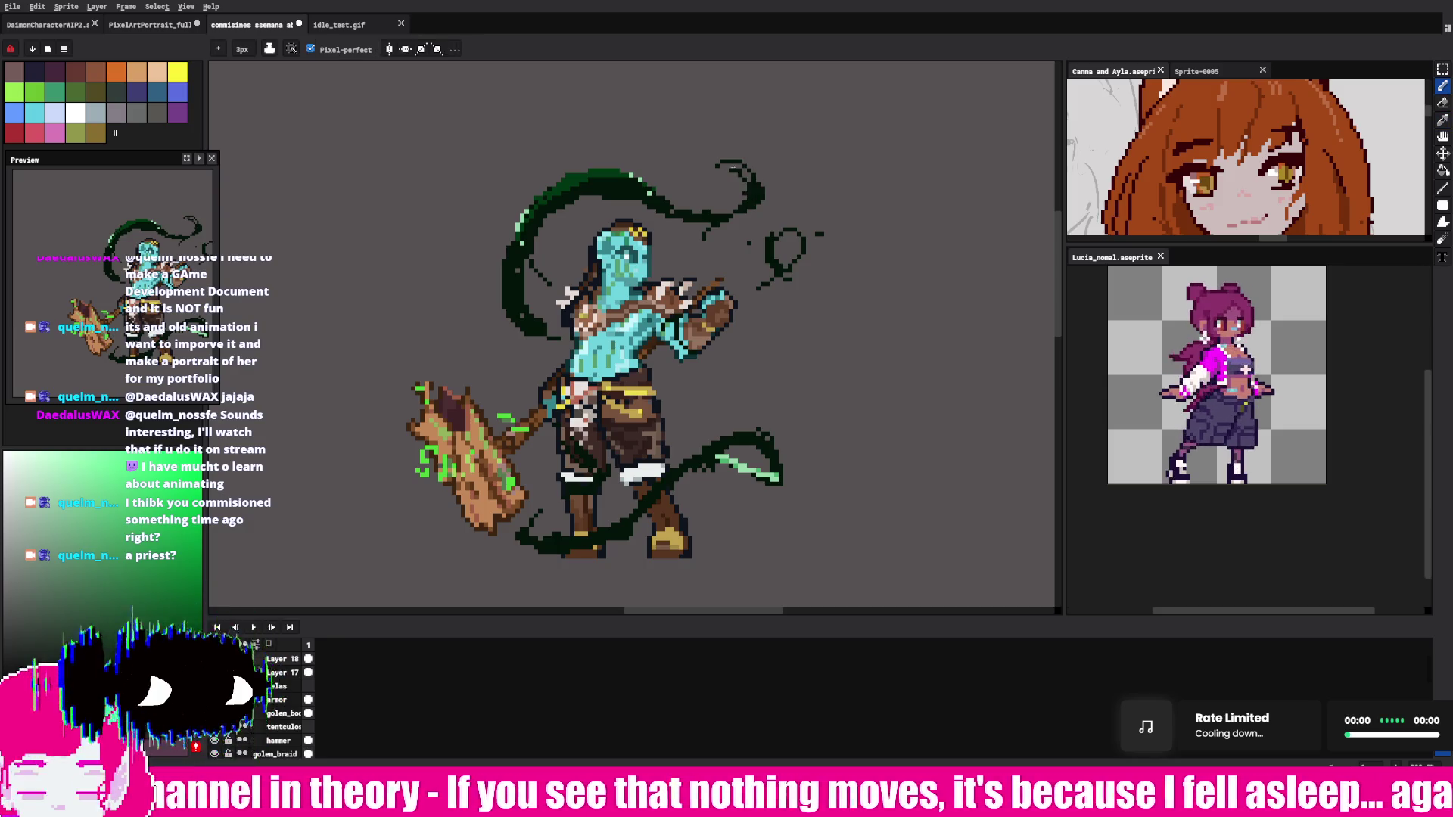
mouse_move(649, 189)
mouse_down()
mouse_move(765, 205)
mouse_move(704, 220)
mouse_up()
key(e)
key(b)
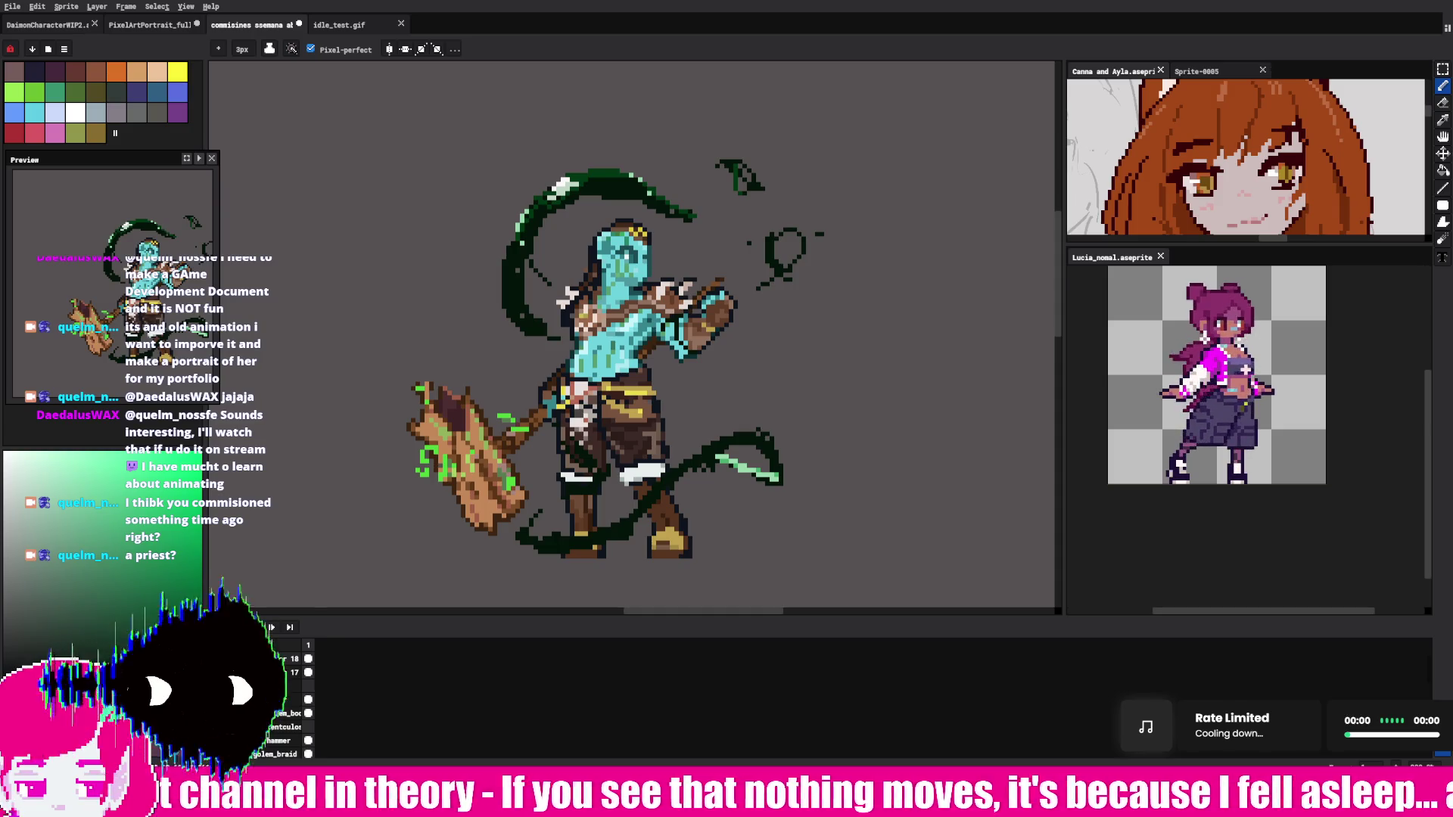
Step: Undo the lower tentacle's light-green highlight and fill that tentacle dark green with the Contour tool
click(1442, 170)
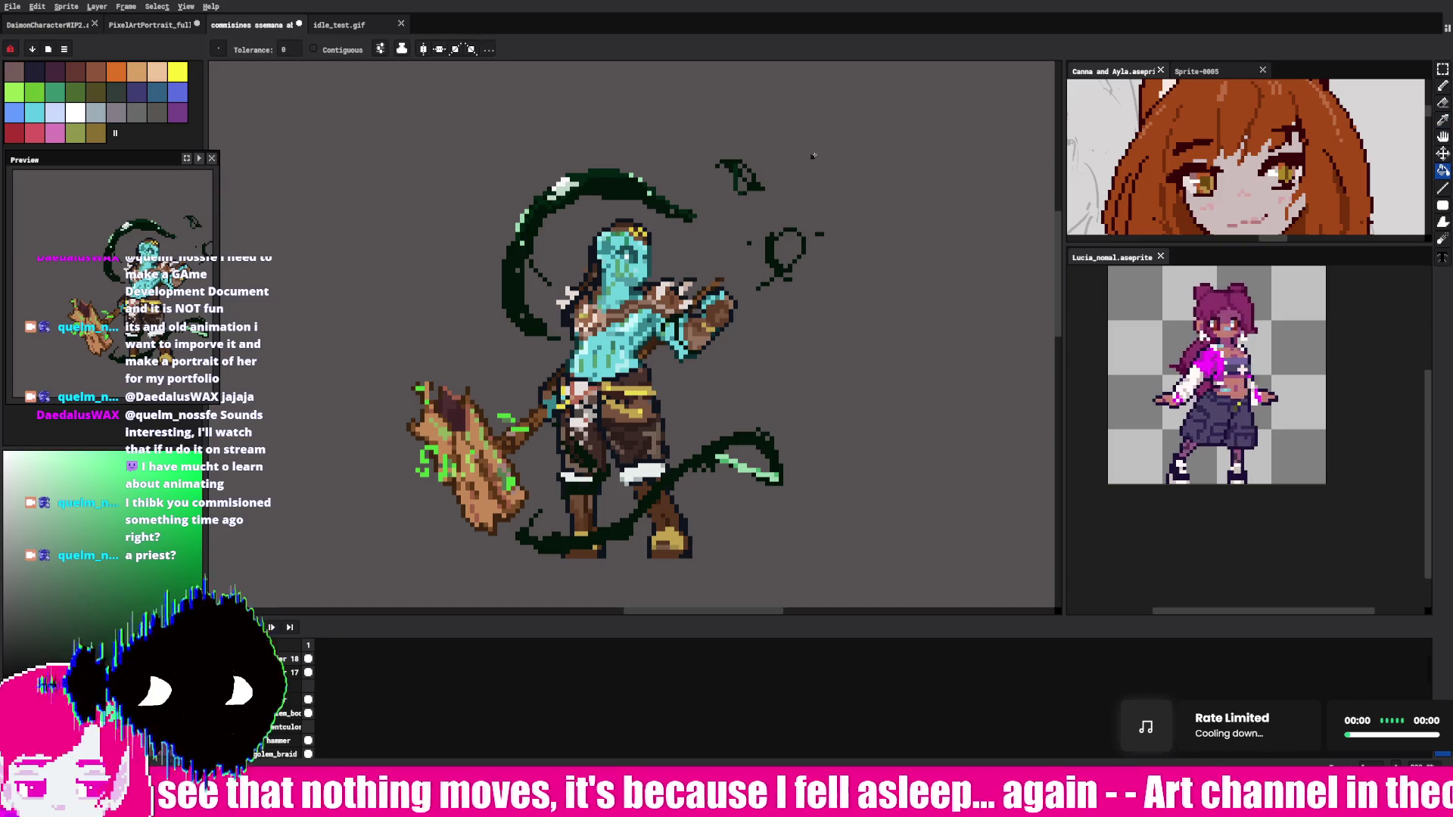
key(ctrl+z)
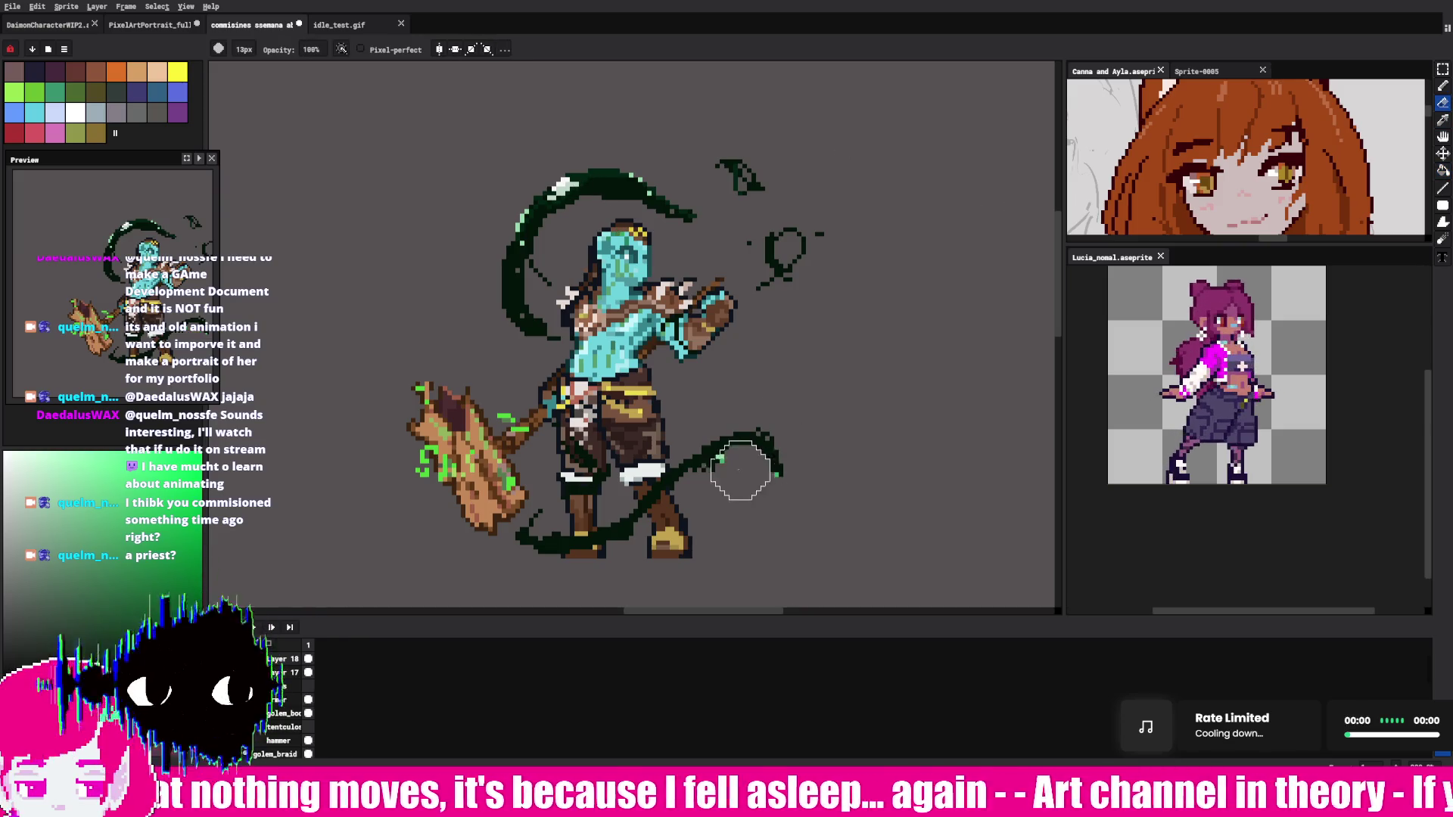
key(i)
key(g)
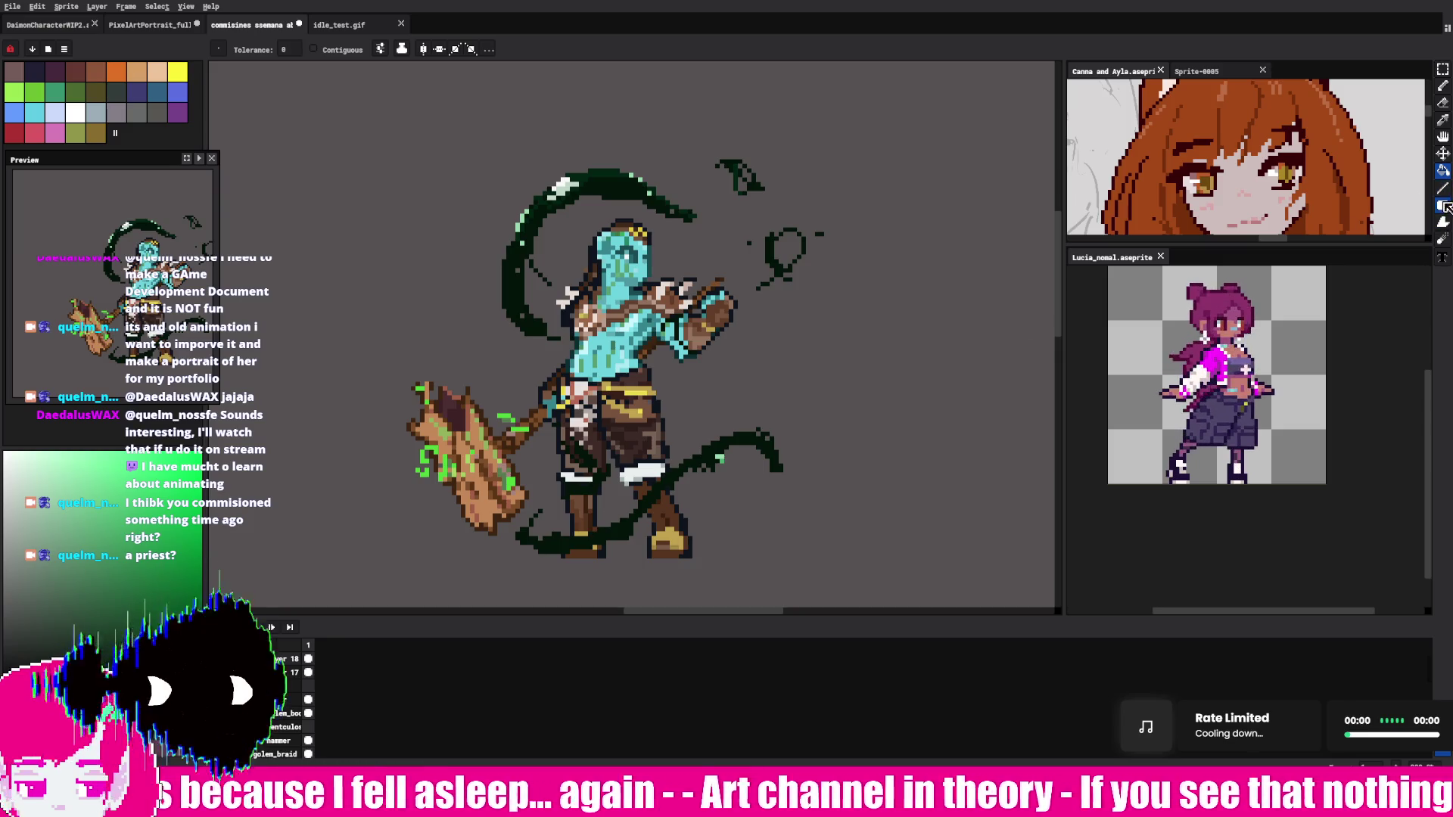
click(1442, 221)
click(1408, 221)
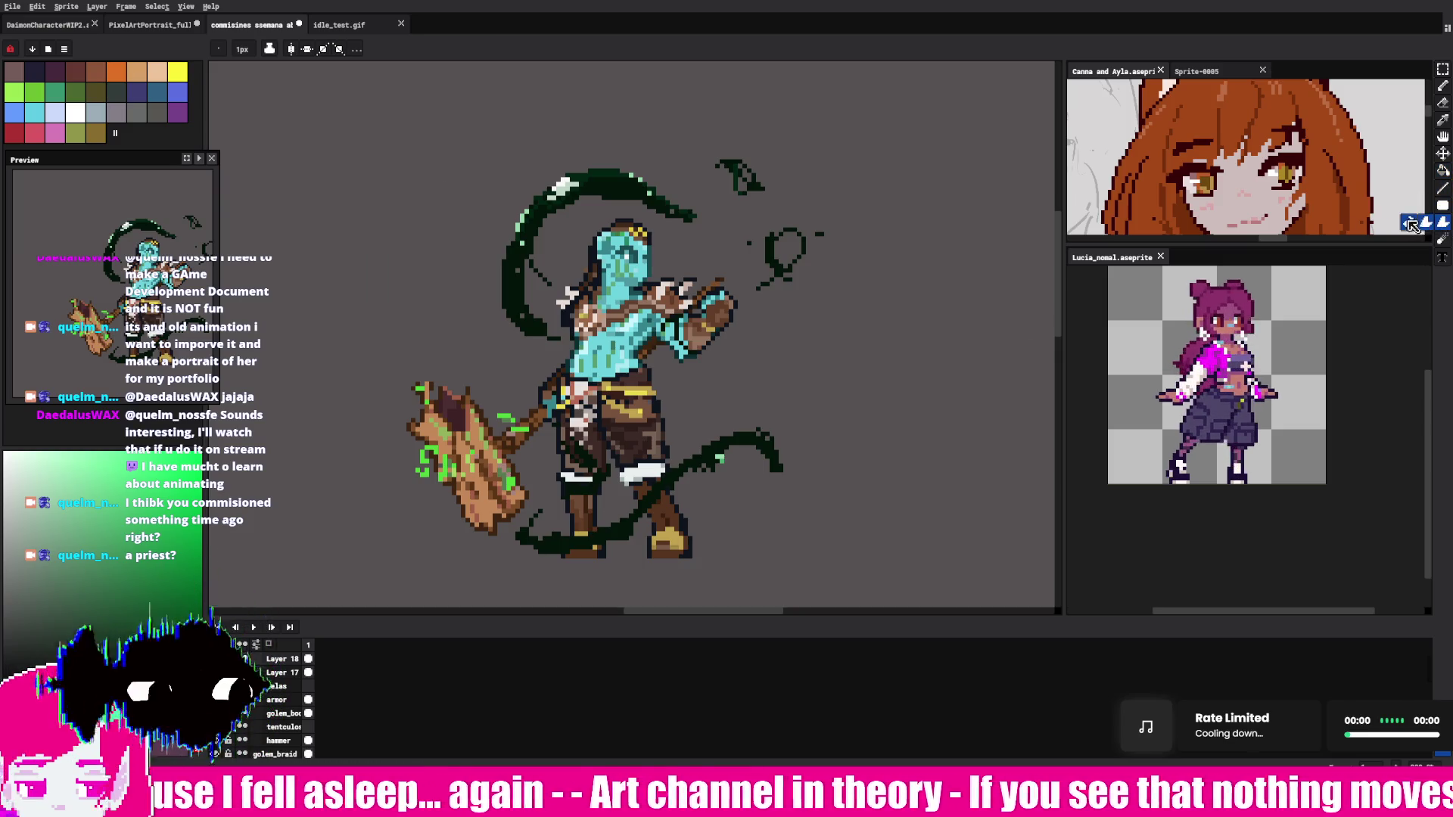
mouse_move(552, 542)
mouse_down()
mouse_move(738, 459)
mouse_move(690, 455)
mouse_move(677, 502)
mouse_up()
Step: Enlarge the lower tentacle tip and fill dark-green shapes around the boots and legs
key(d)
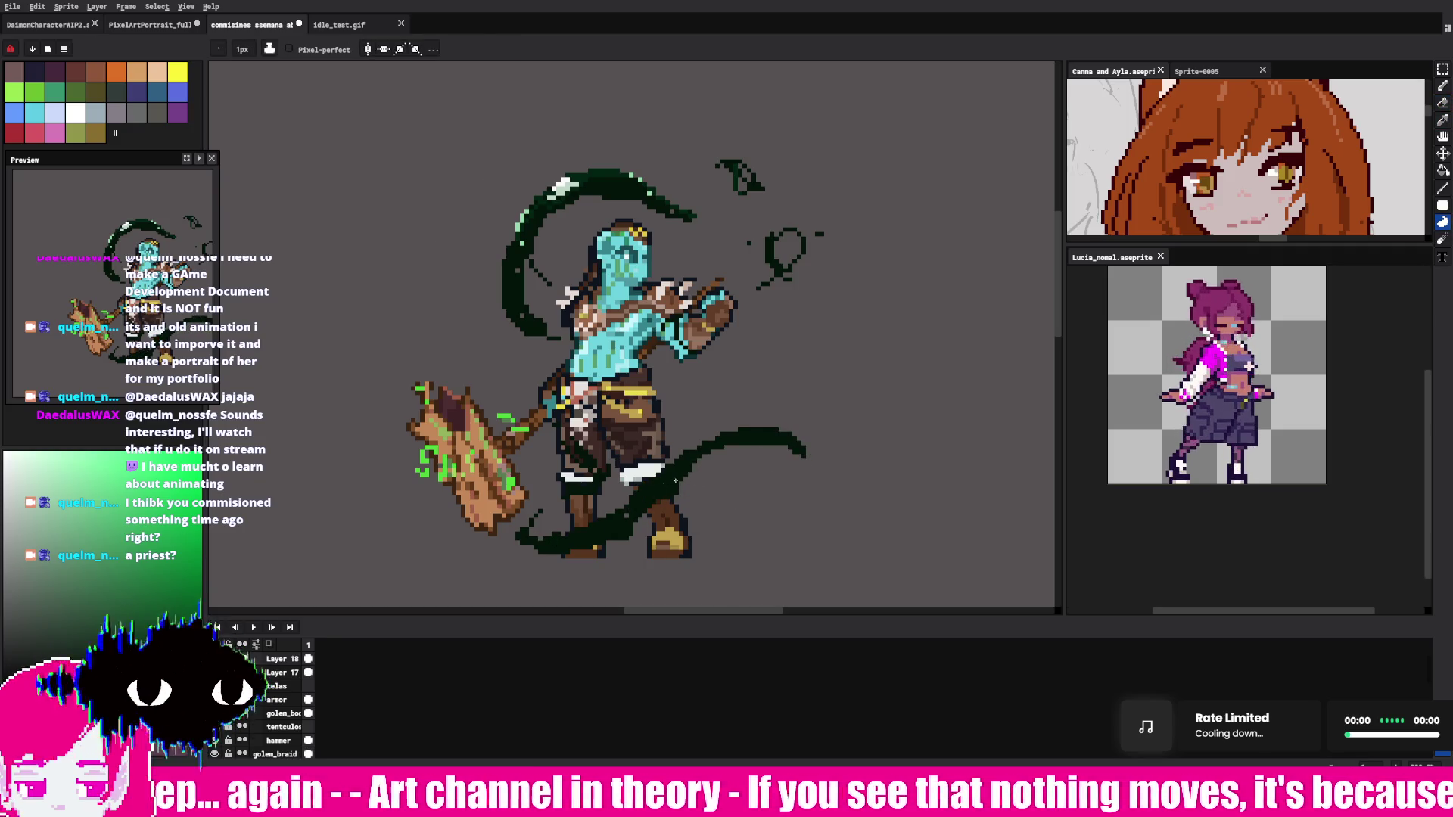
drag(704, 454, 767, 516)
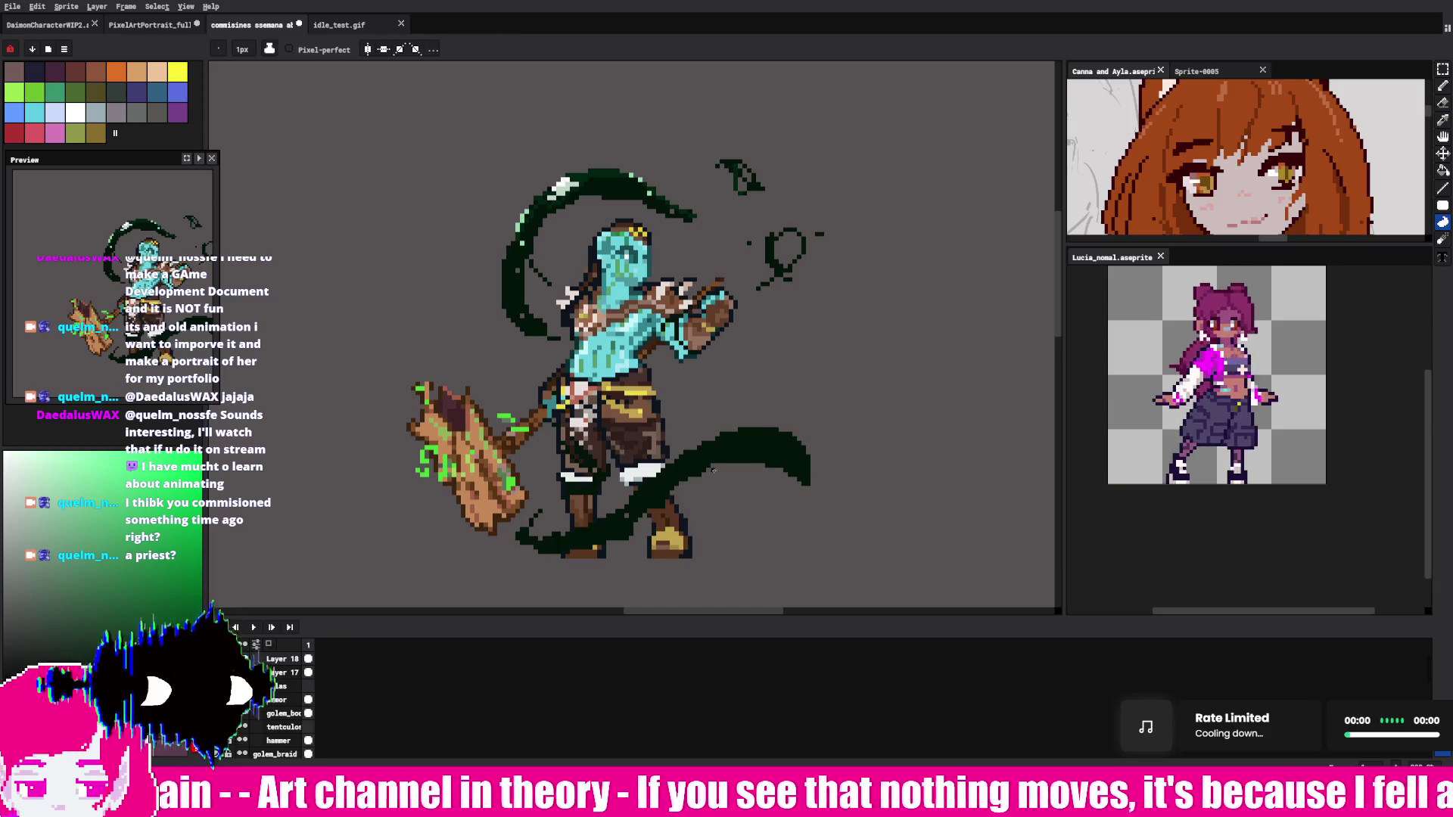
mouse_move(685, 484)
mouse_down()
mouse_move(628, 540)
mouse_move(526, 543)
mouse_move(640, 557)
mouse_move(685, 543)
mouse_move(524, 552)
mouse_up()
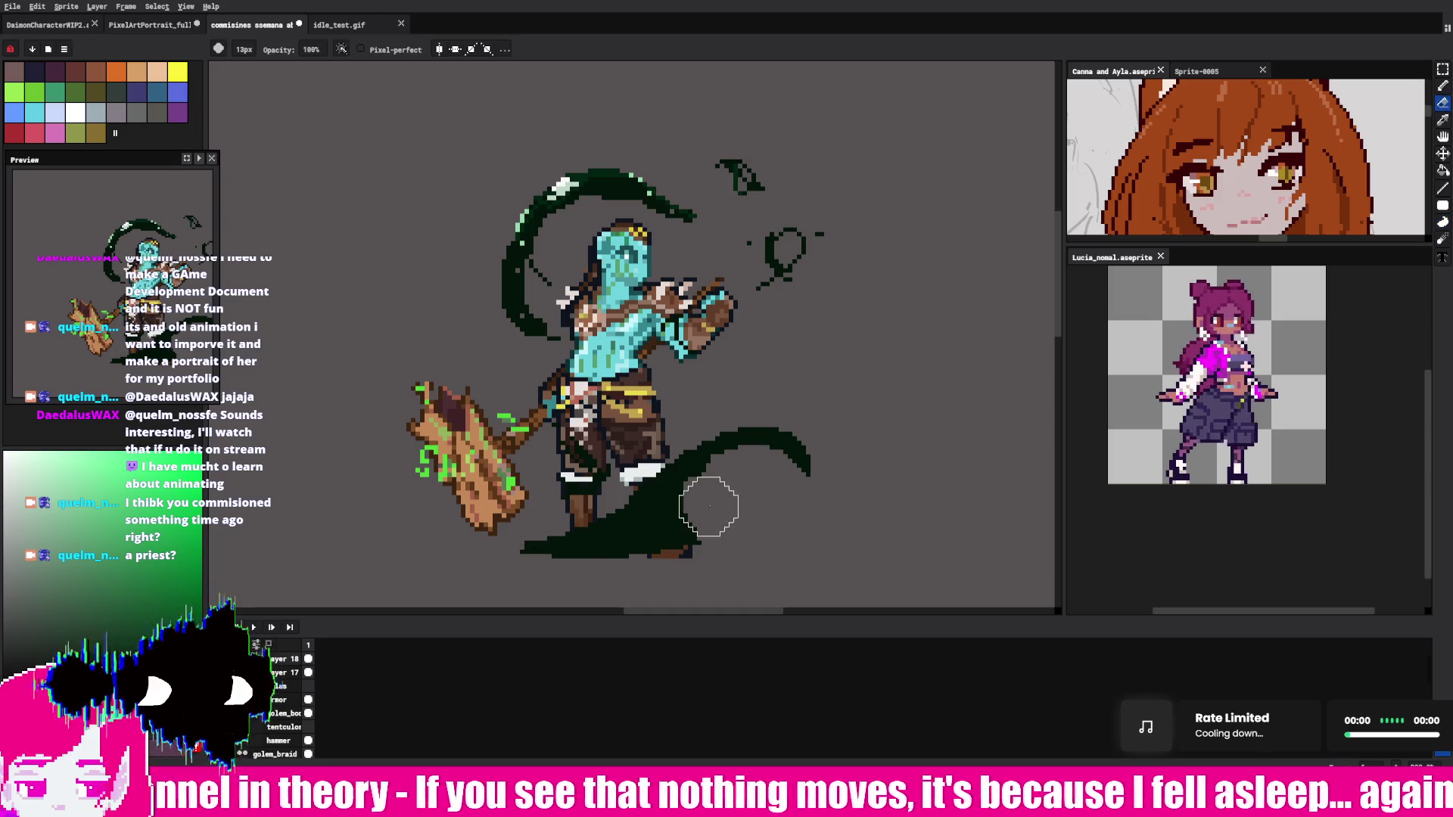
key(ctrl+z)
key(e)
key(d)
drag(560, 529, 504, 551)
mouse_move(545, 493)
mouse_down()
mouse_move(549, 453)
mouse_move(505, 549)
mouse_up()
key(ctrl+z)
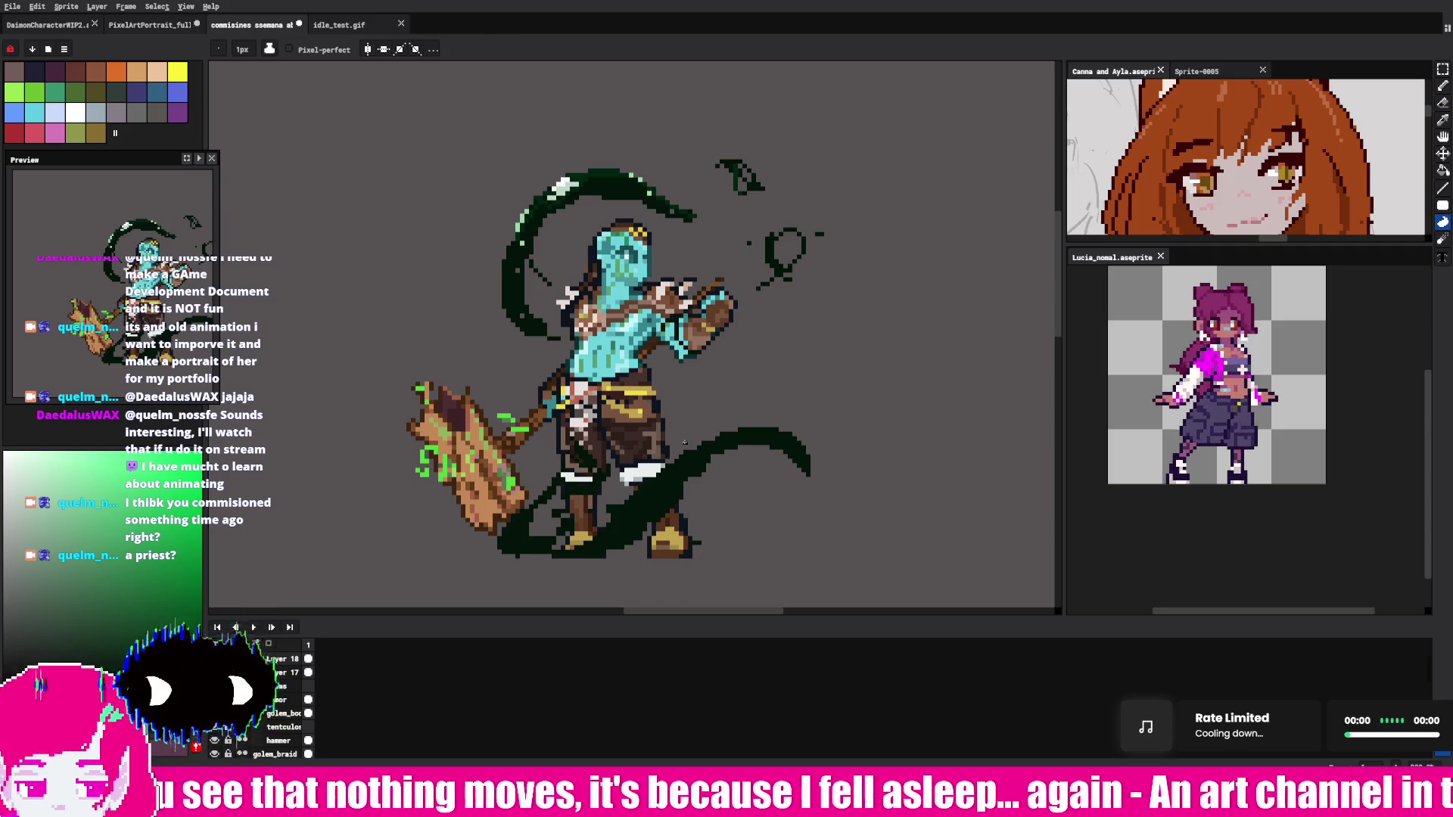
Step: Add filled dark-green tentacle shapes at the lower right and left of the figure, removing stray strokes
drag(734, 546, 757, 539)
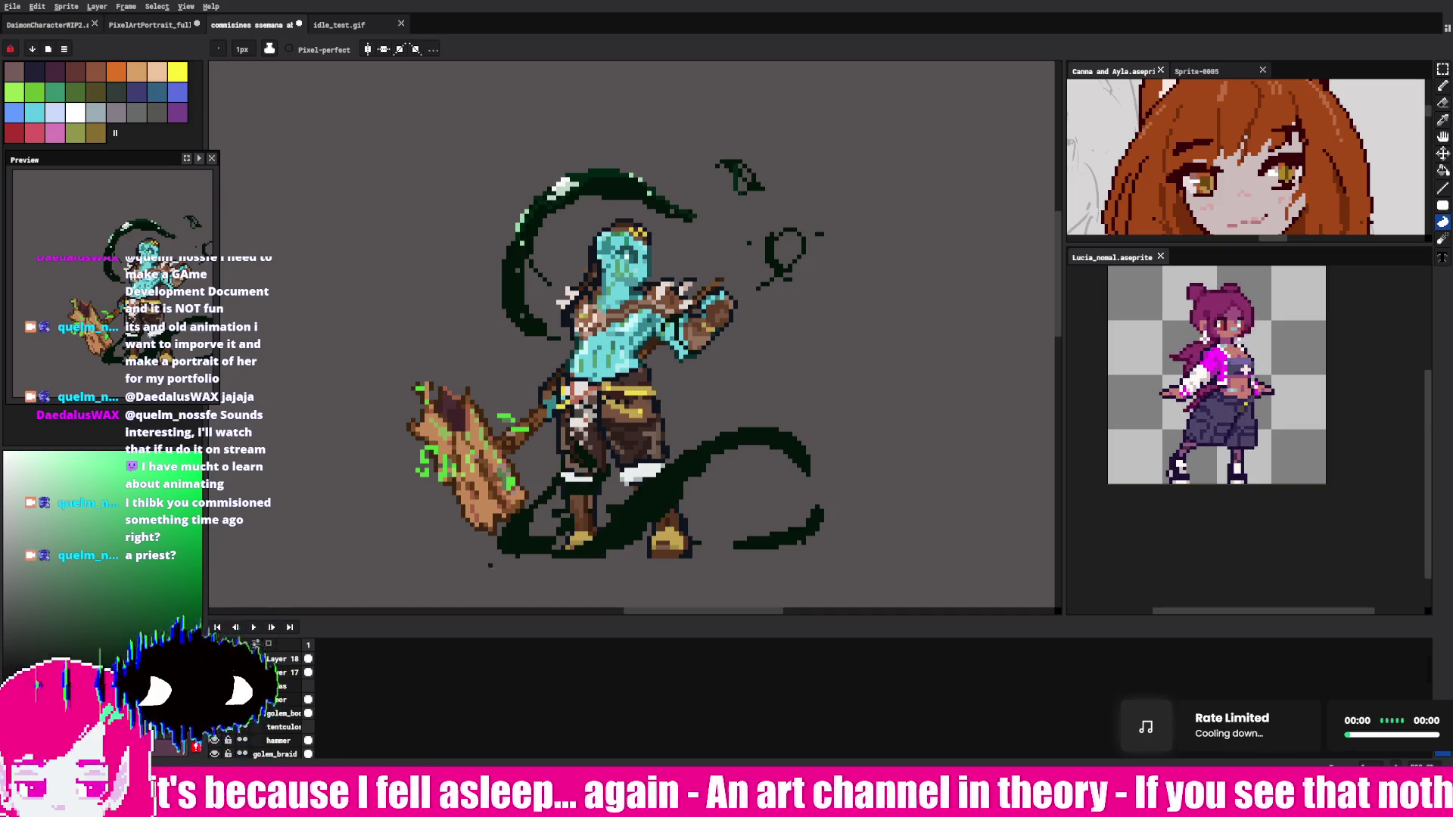
drag(521, 543, 496, 552)
mouse_move(529, 378)
mouse_down()
mouse_move(437, 266)
mouse_move(523, 371)
mouse_up()
key(e)
key(ctrl+z)
key(d)
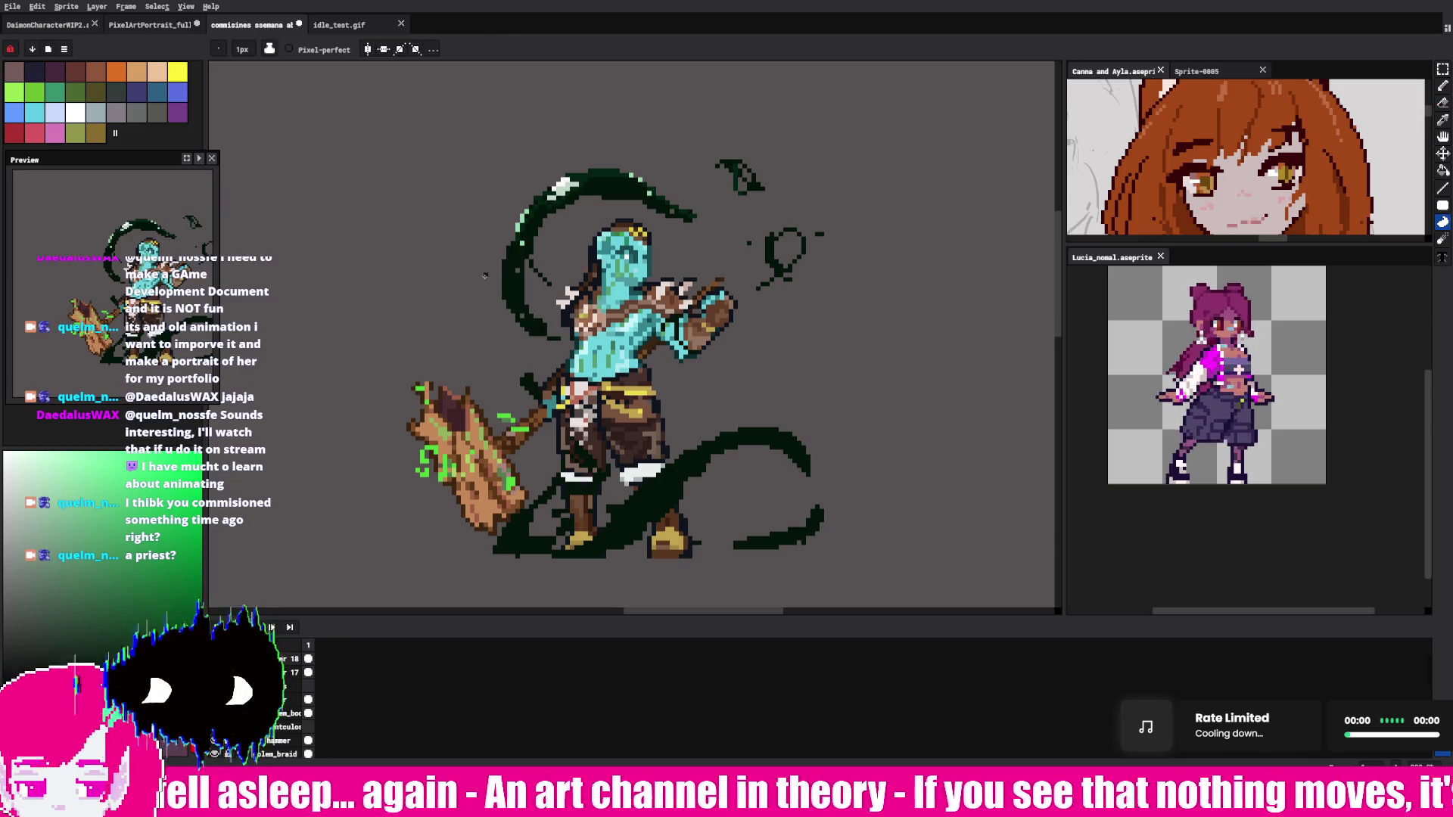
drag(477, 270, 523, 388)
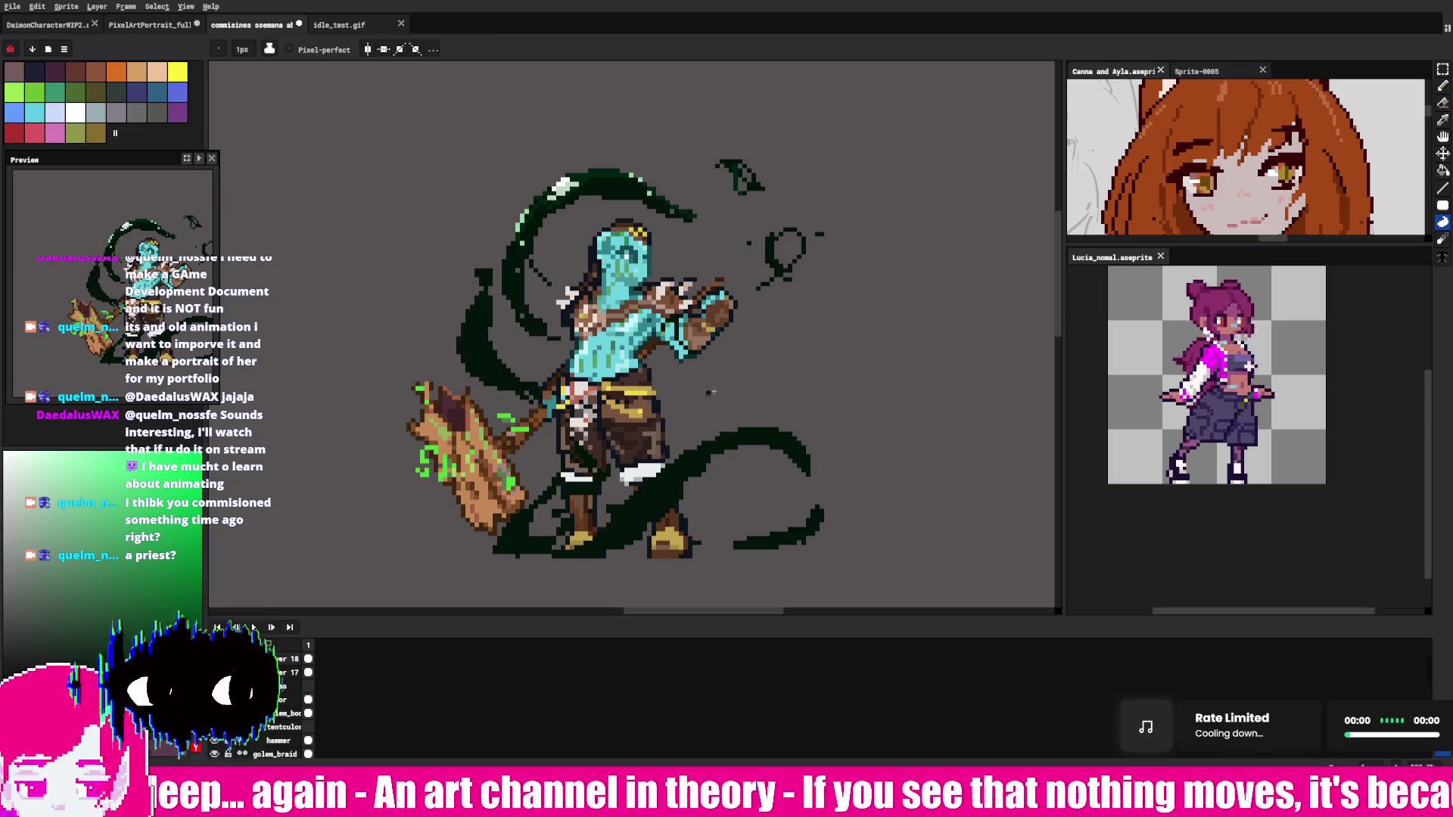
drag(666, 436, 755, 373)
key(ctrl+z)
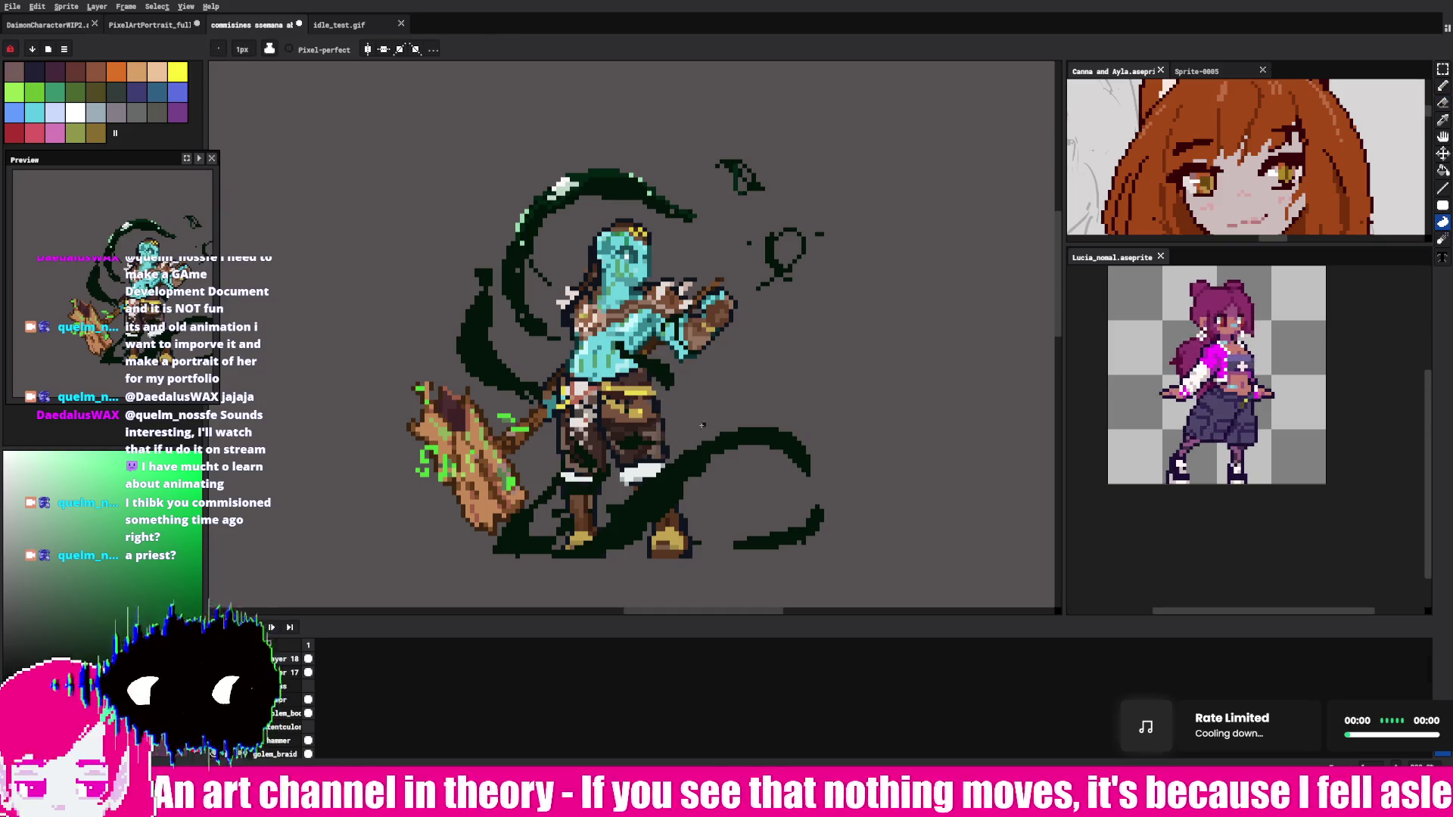
key(ctrl+z)
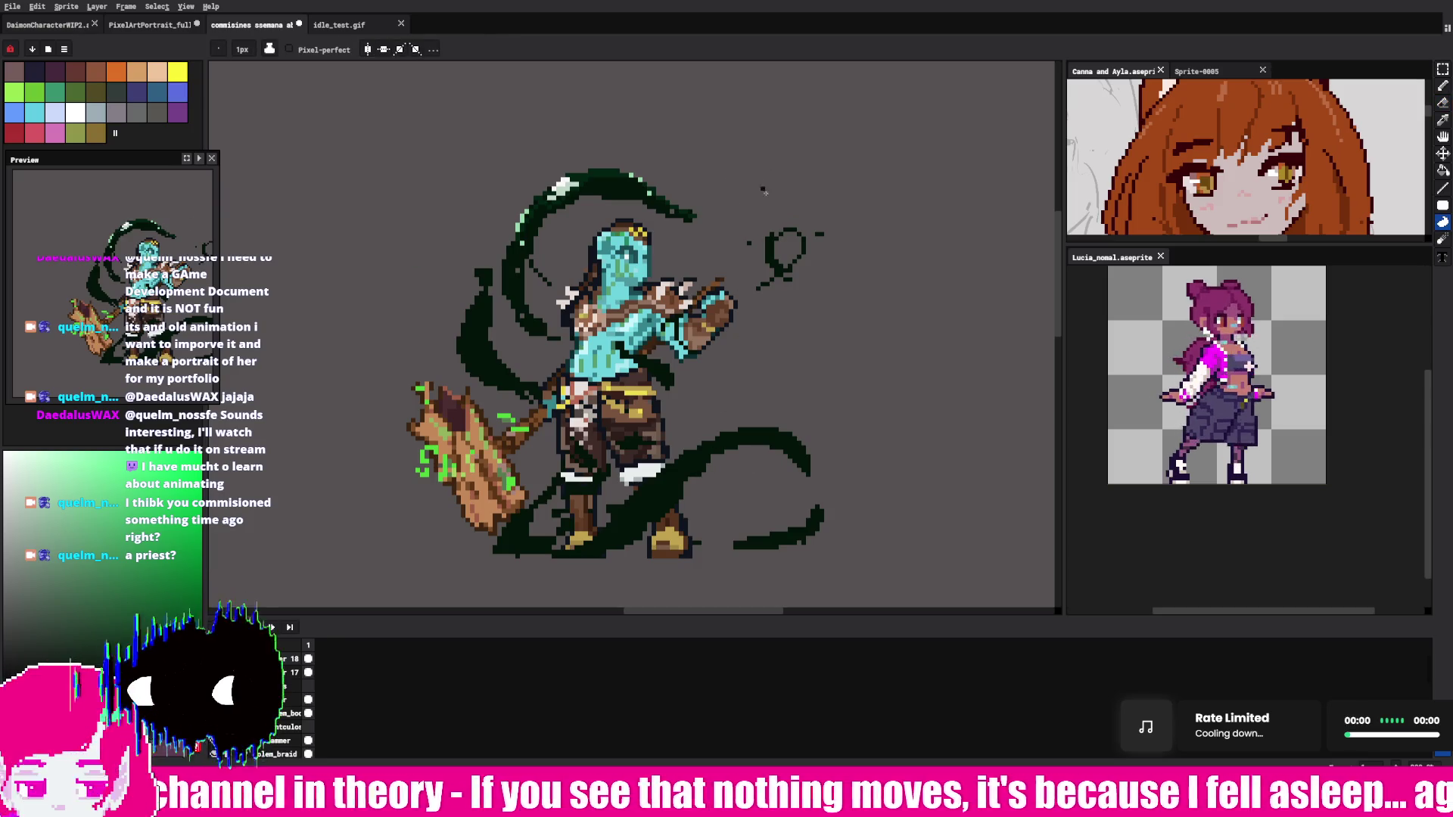
Step: Draw a straight dark-green ground line beneath the figure and extend the top swoosh rightward
drag(716, 557, 865, 556)
drag(406, 566, 584, 563)
key(ctrl+z)
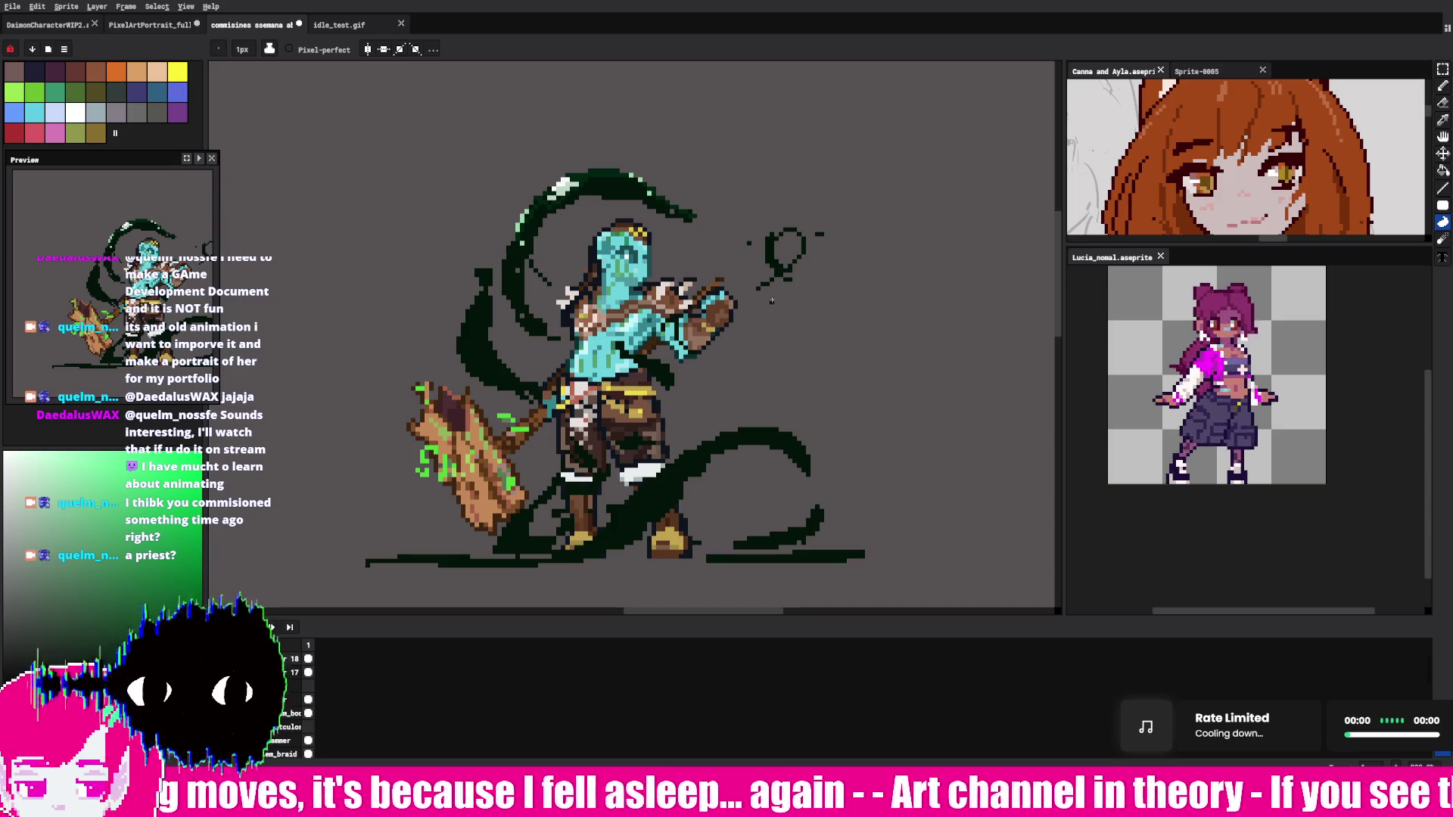
drag(694, 219, 724, 221)
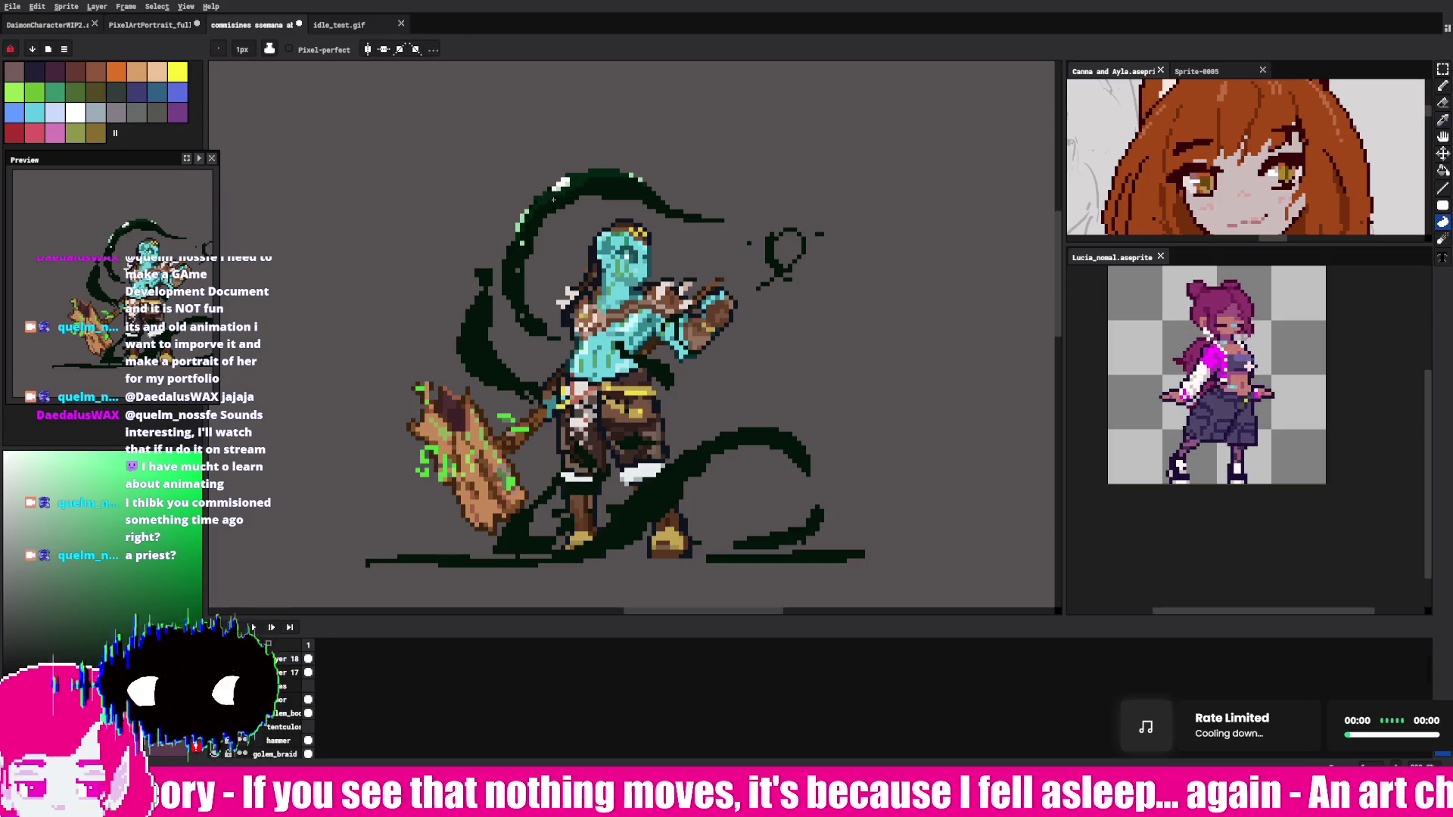
Step: Alt-pick dark green for the tentacle's left edge and try a white highlight strip
key(alt)
mouse_move(534, 212)
mouse_down()
mouse_move(506, 280)
mouse_move(523, 325)
mouse_up()
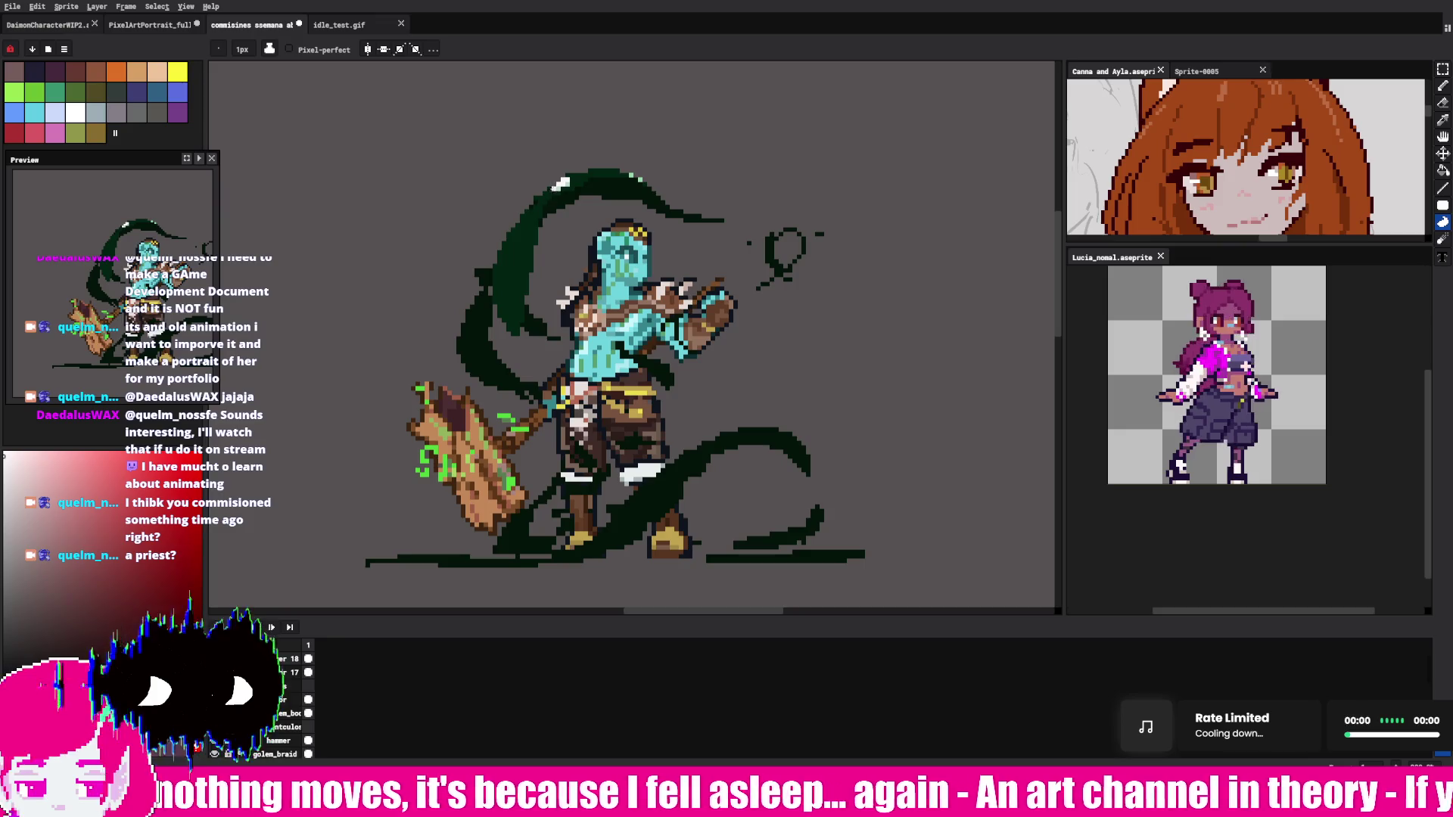
drag(563, 183, 501, 282)
key(ctrl+z)
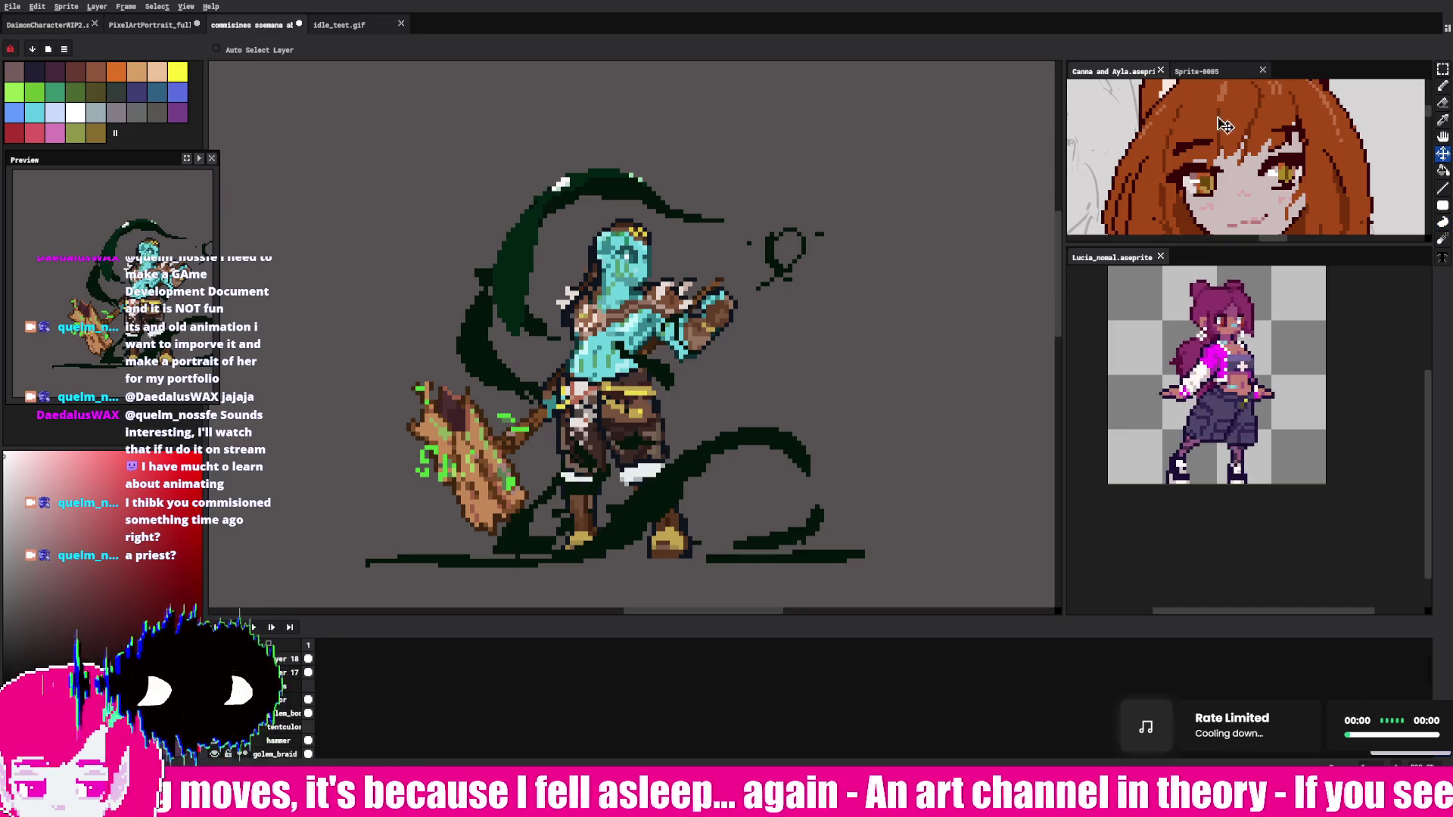
Step: Restore the white highlight strip and add light green pixels down the tentacle edge
click(1443, 85)
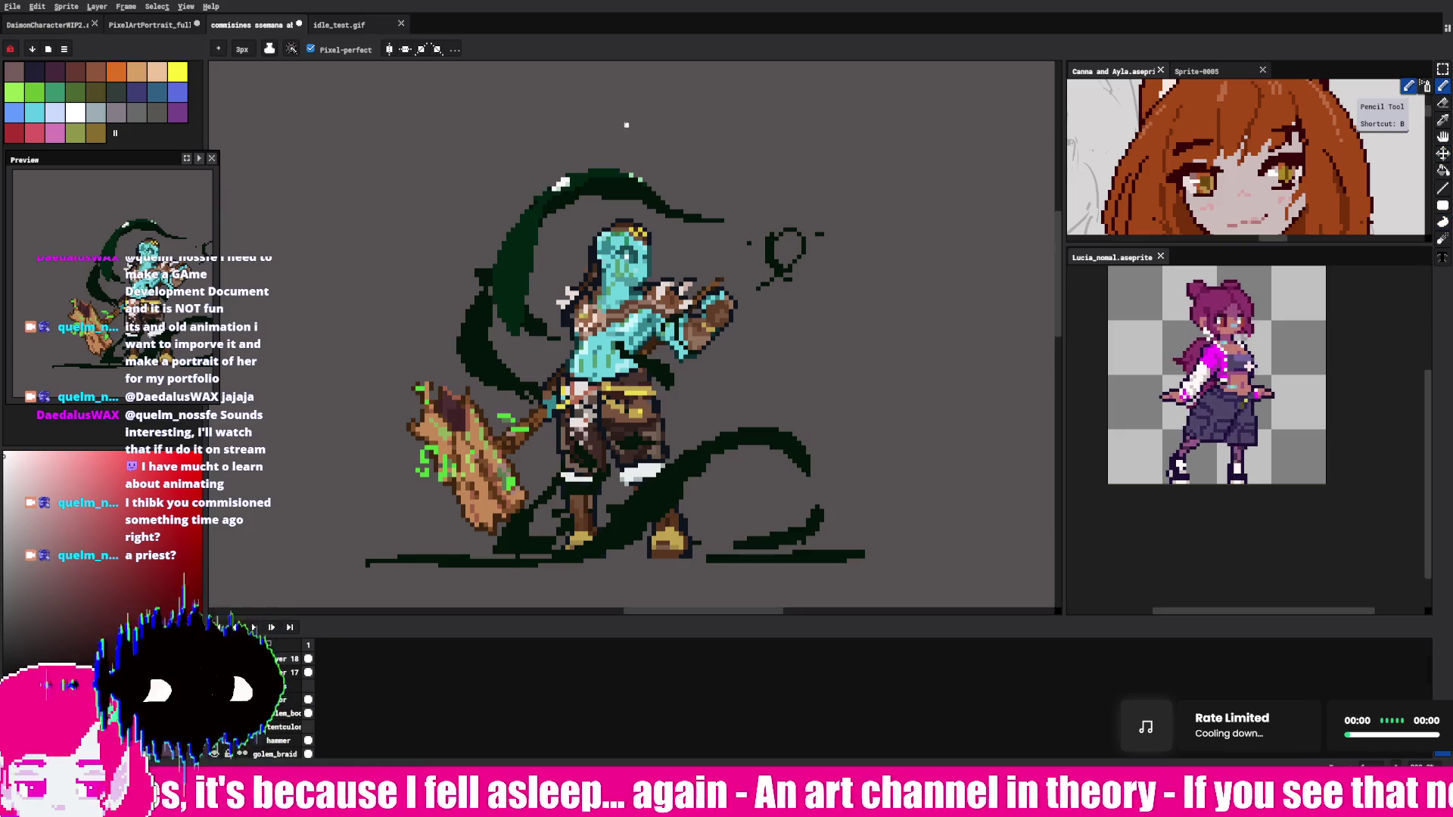
key(i)
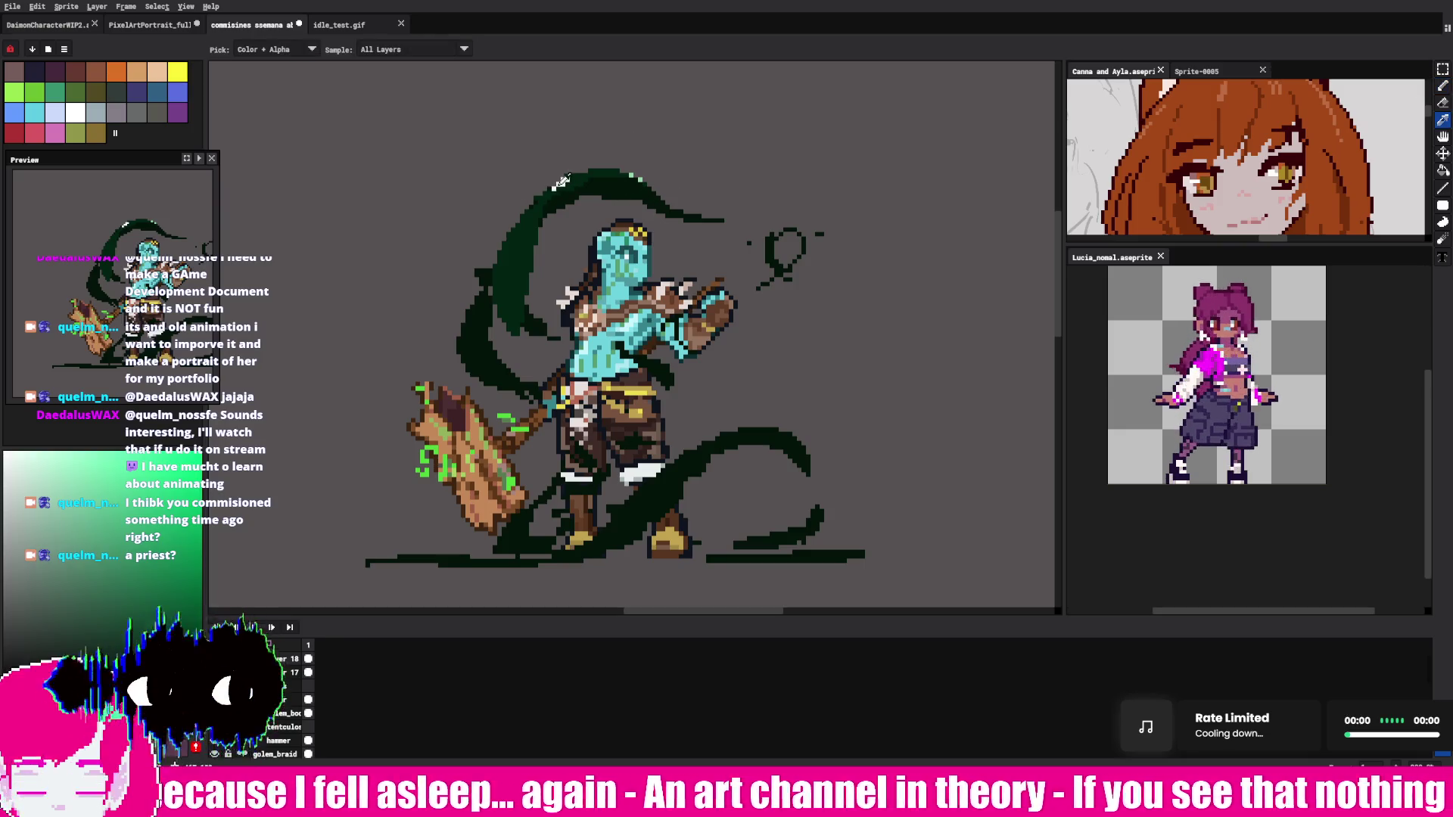
key(ctrl+y)
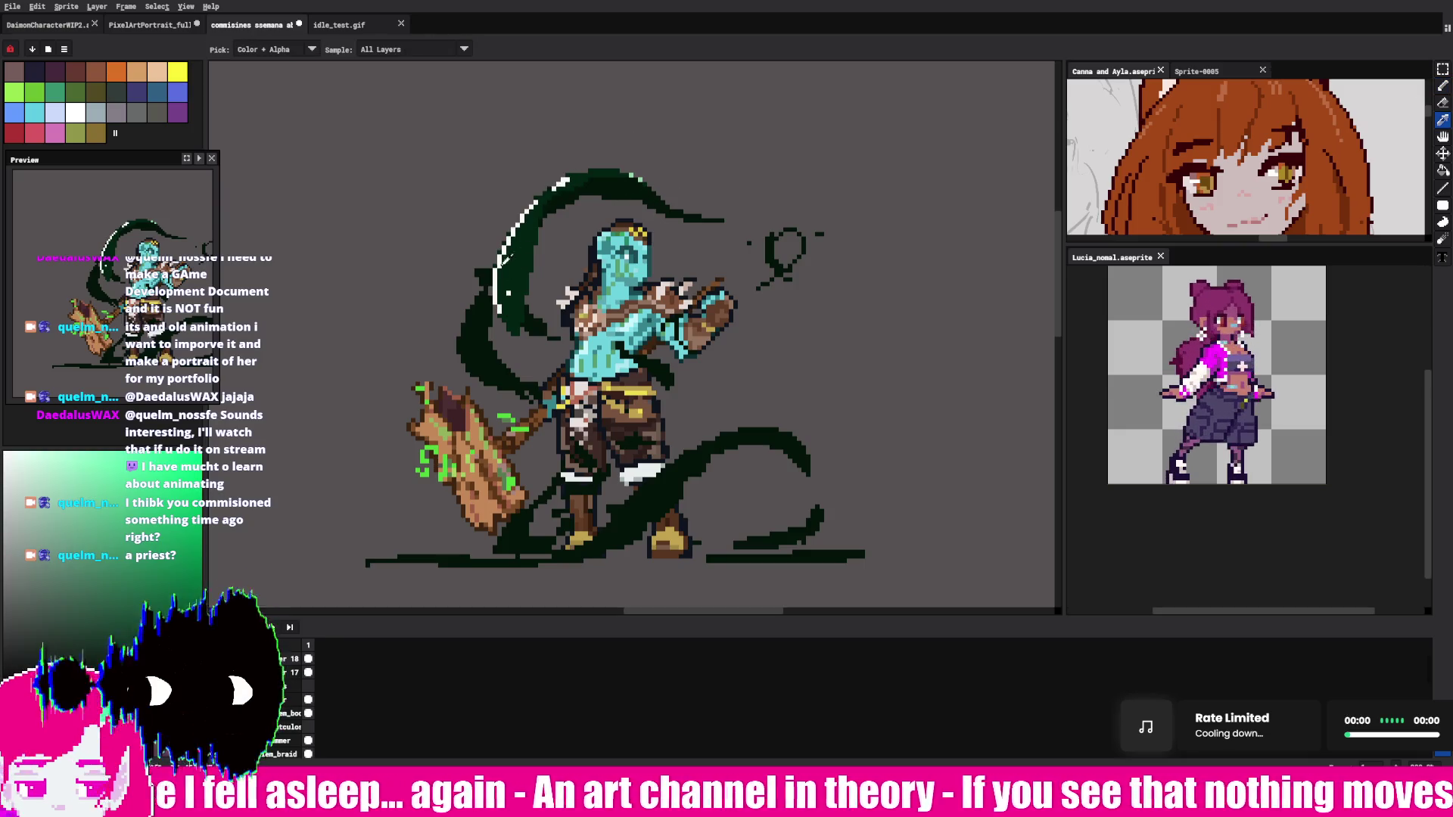
key(b)
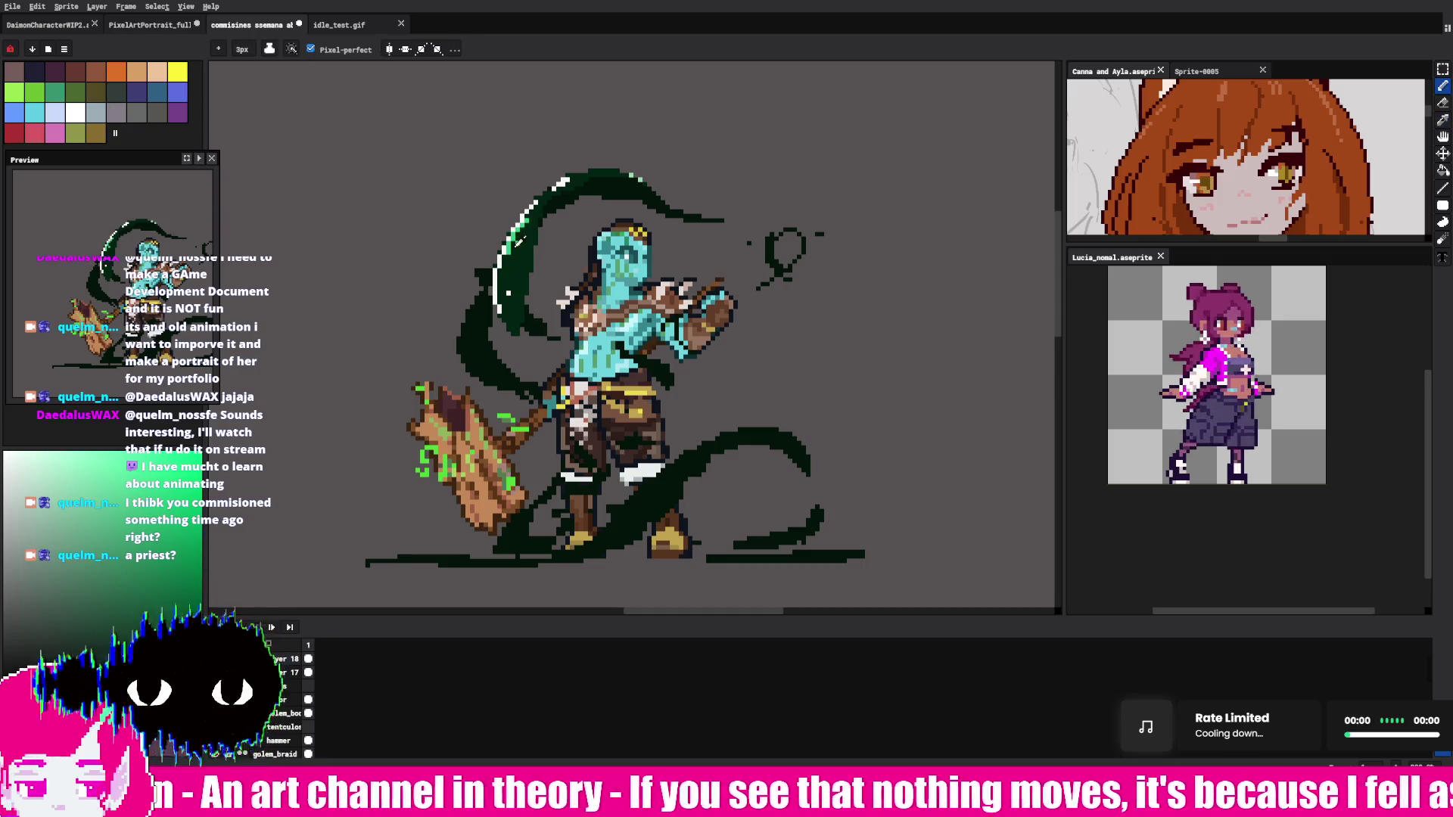
drag(501, 254, 499, 312)
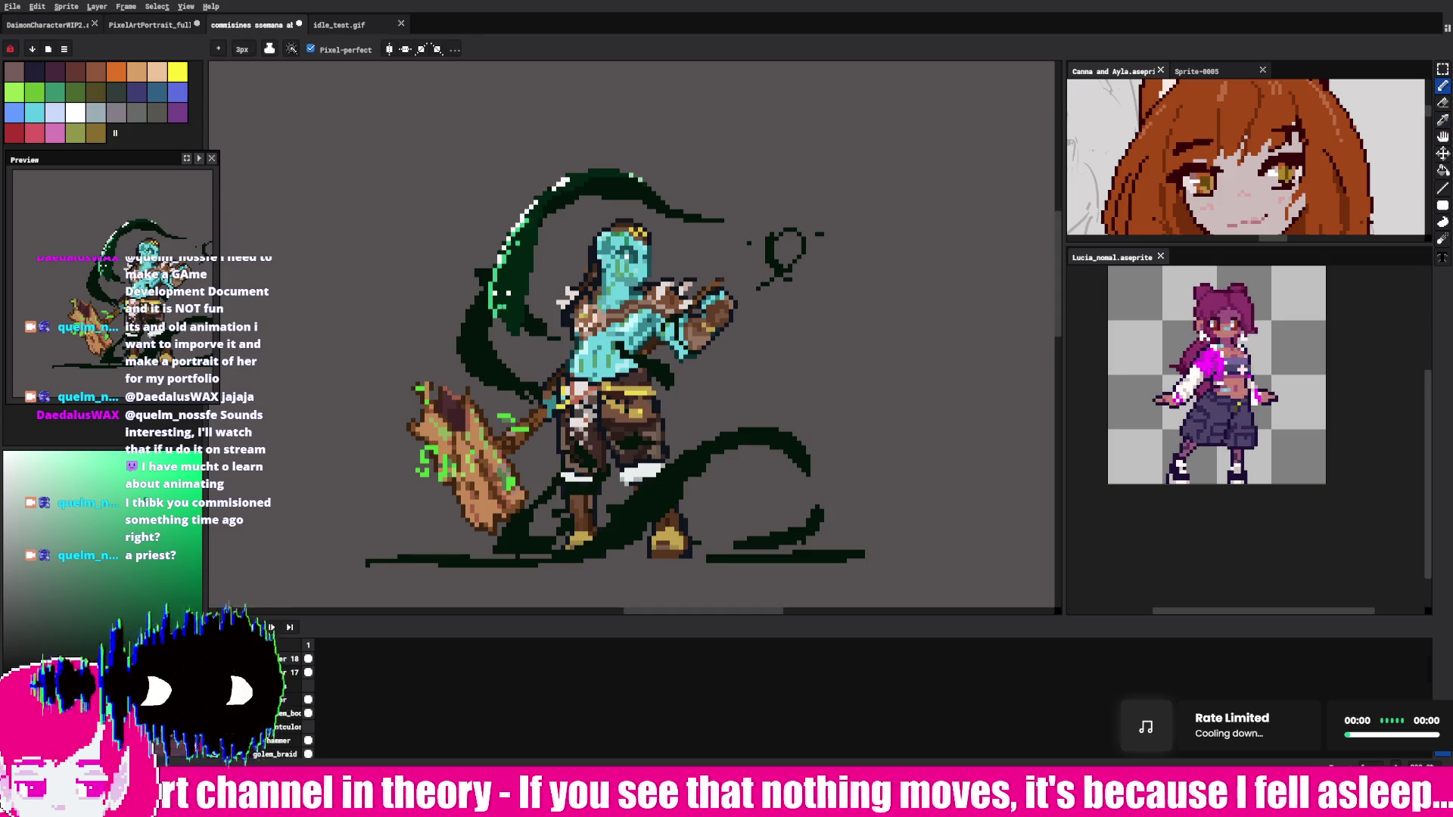
Step: Sample the tentacle's dark green, thicken the ground line, and add tendrils from the hip
key(alt)
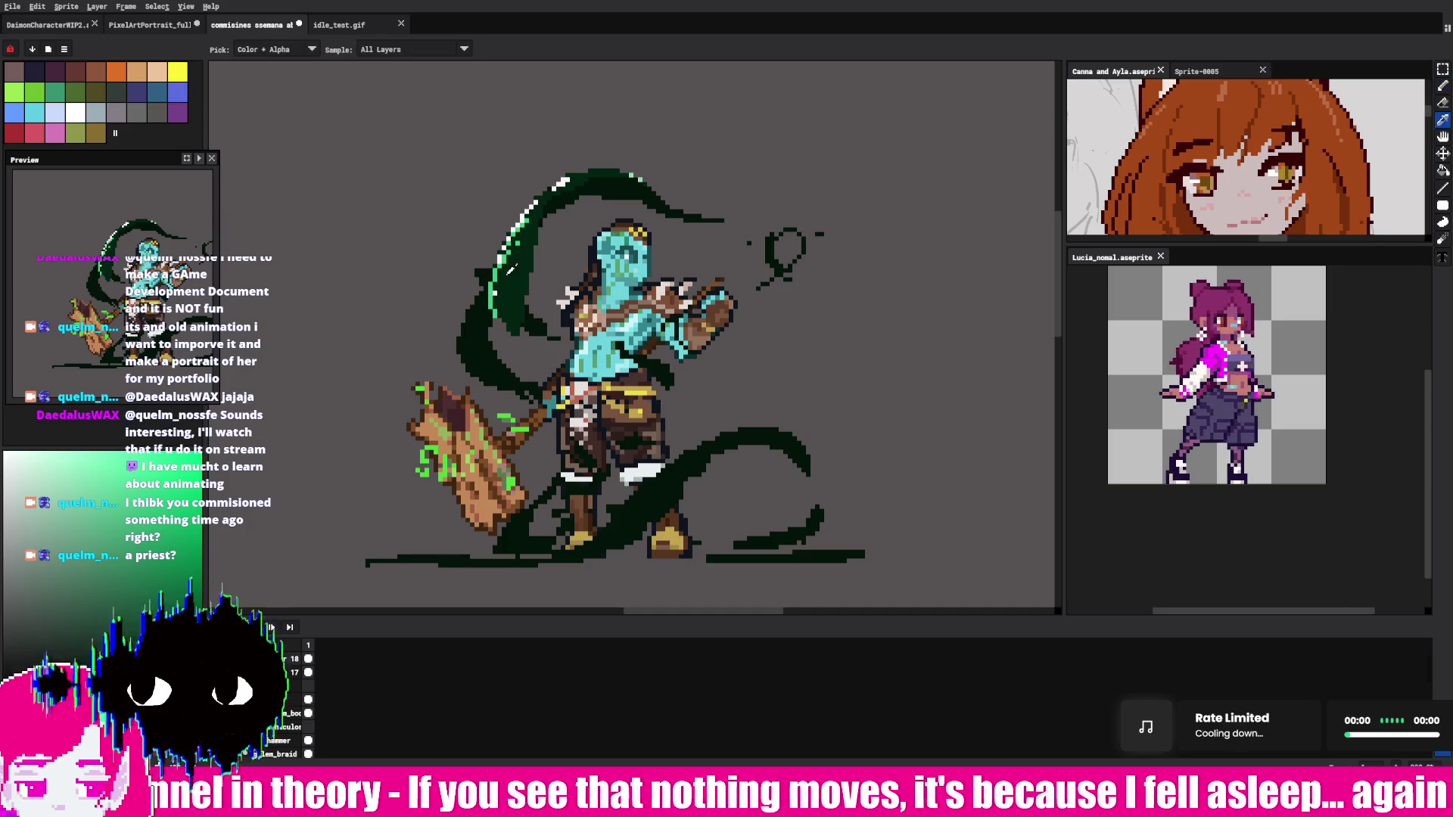
click(530, 216)
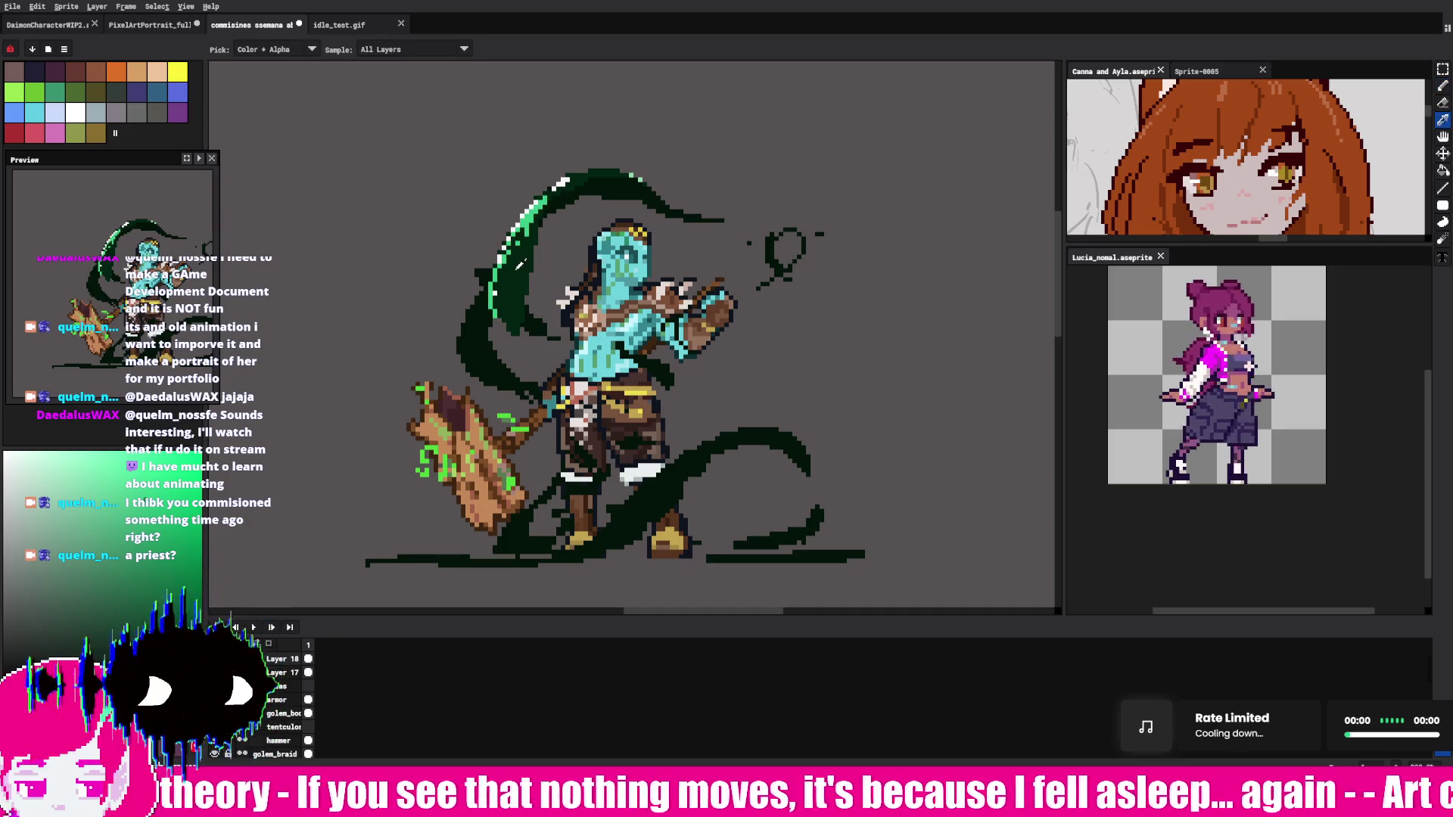
key(alt)
key(alt)
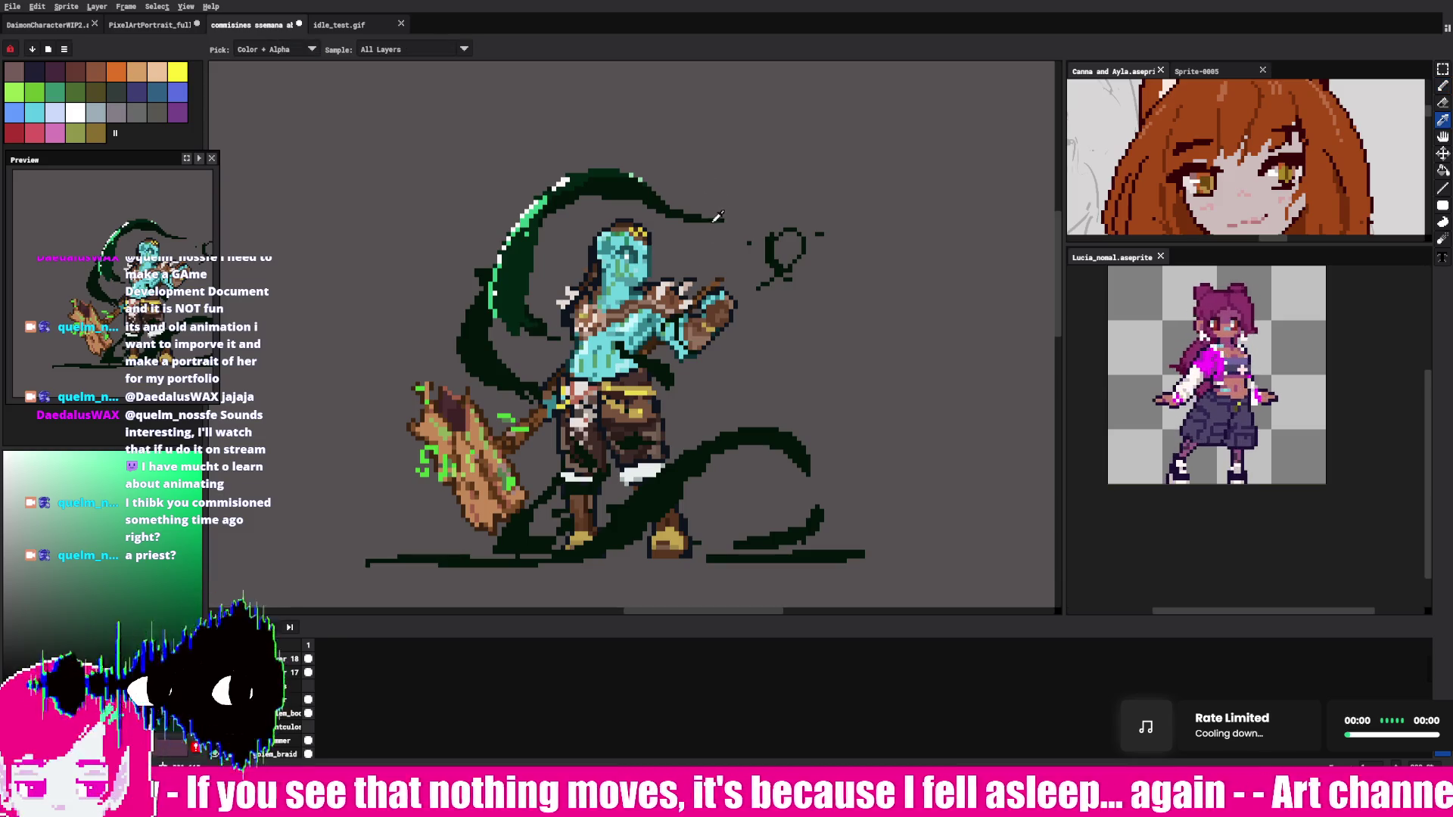
drag(583, 567, 633, 565)
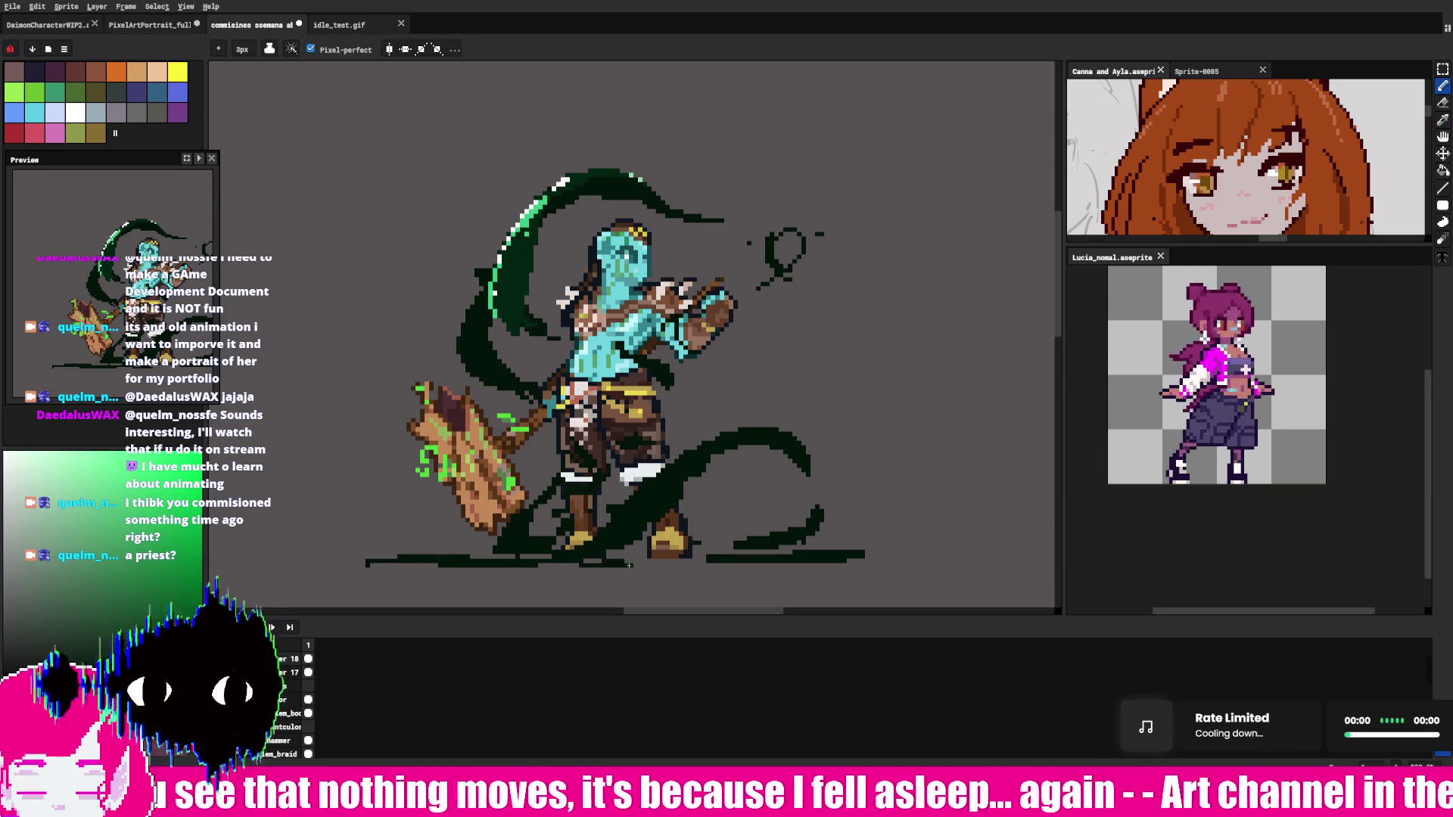
drag(800, 470, 771, 482)
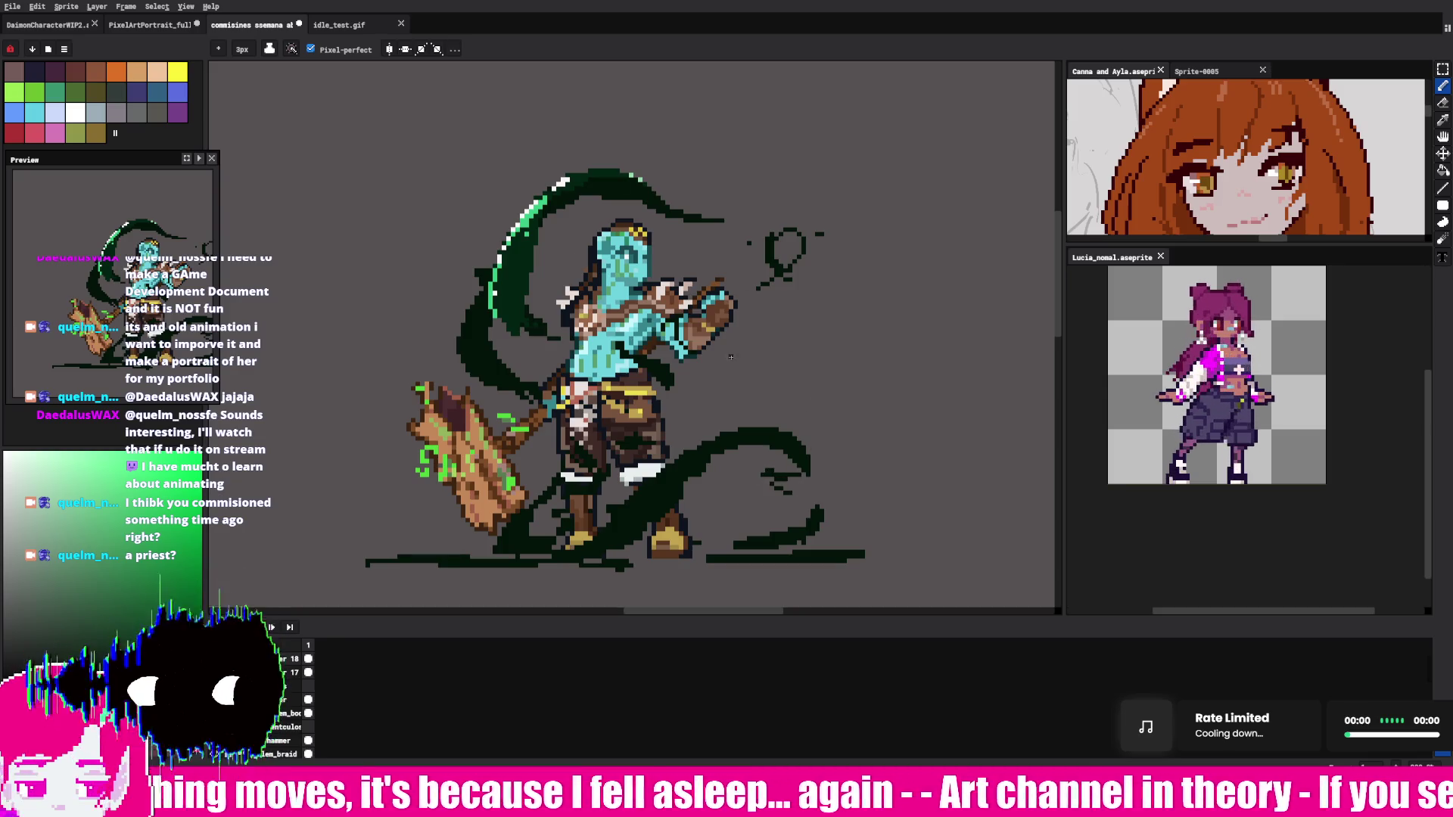
drag(663, 371, 703, 442)
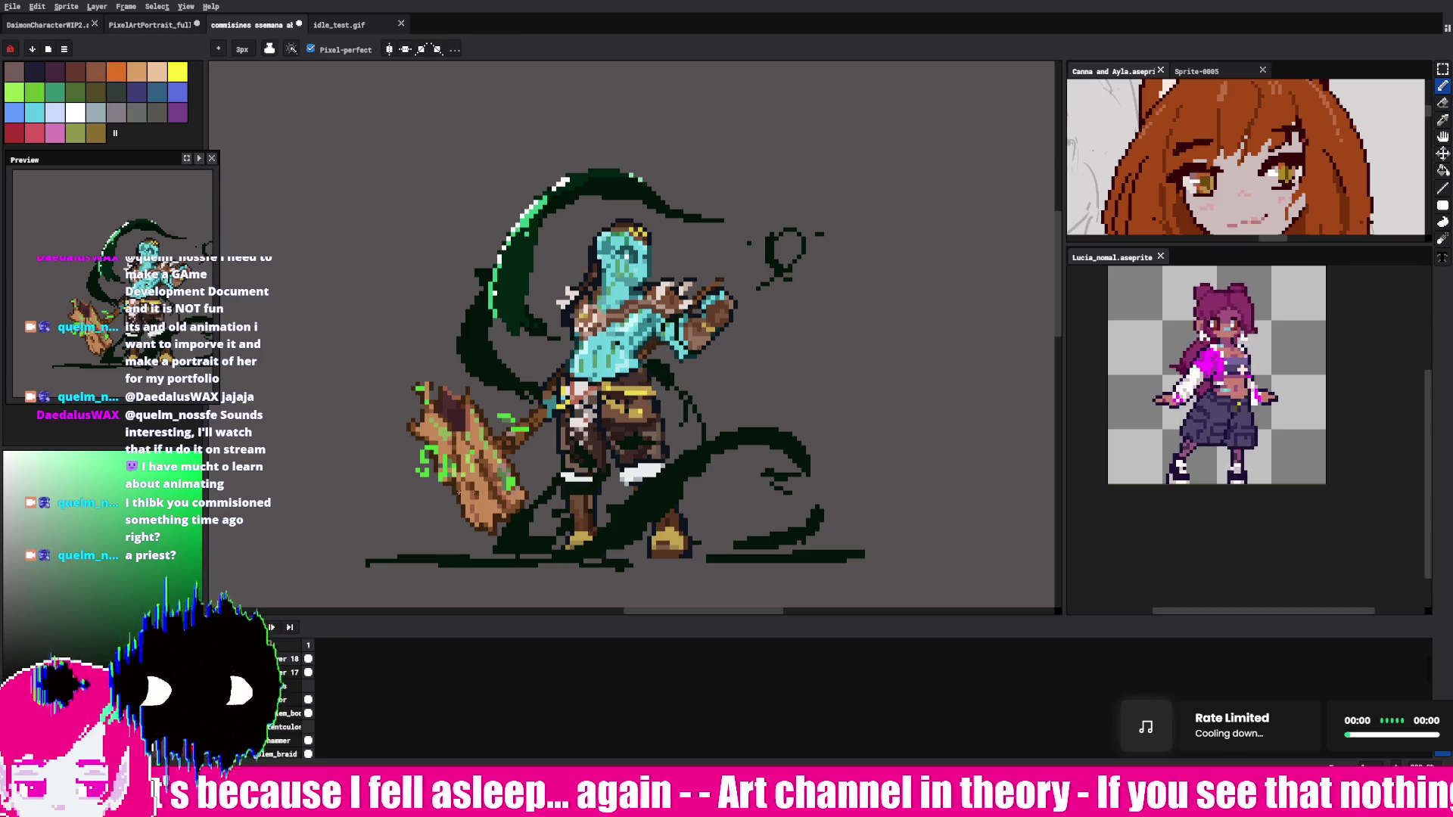
drag(514, 556, 463, 557)
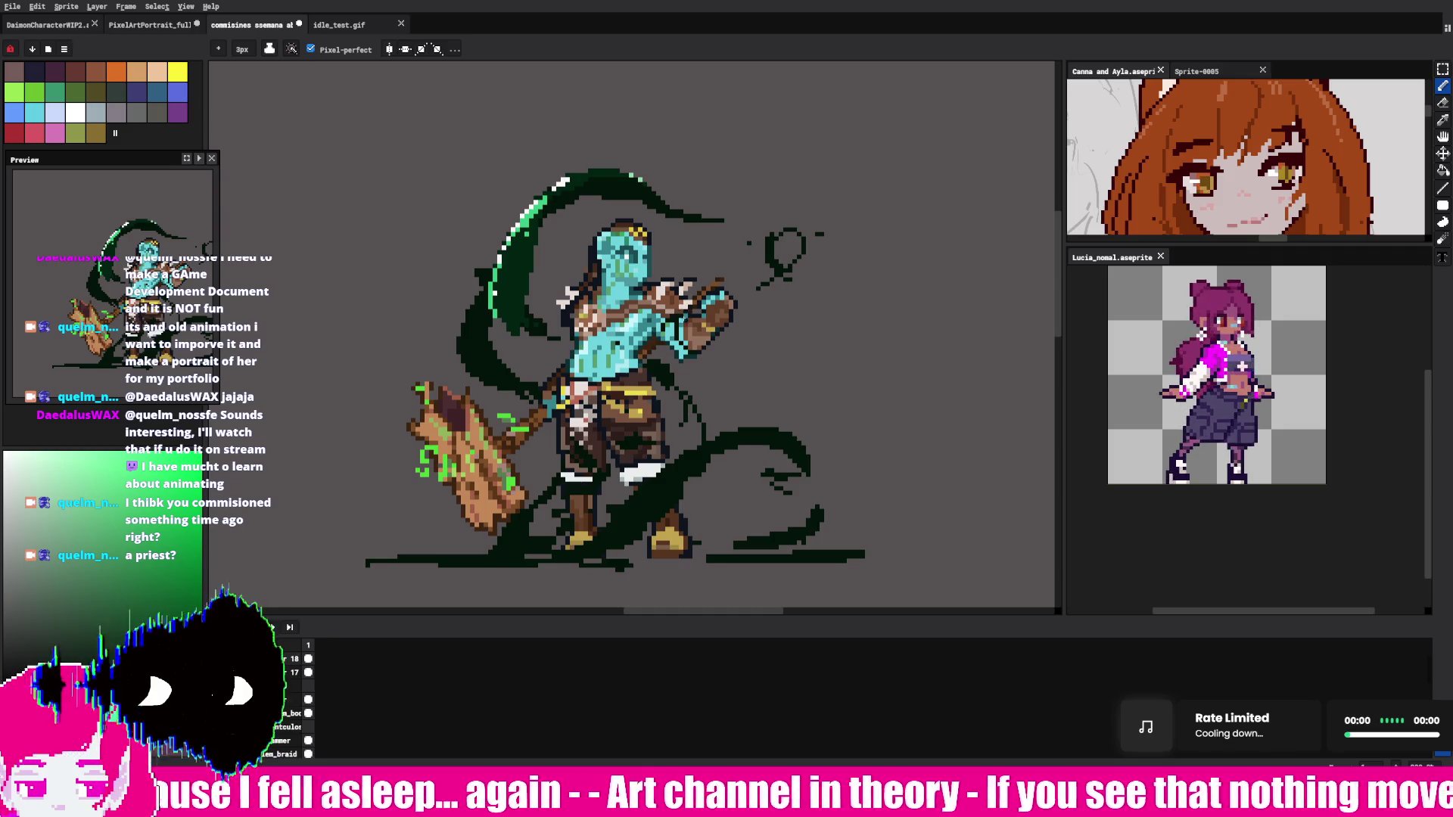
Step: Redraw a single thin waist tendril and run a dark tendril down the lower-left leg
drag(681, 326, 697, 472)
key(ctrl+z)
drag(690, 372, 690, 426)
drag(560, 490, 533, 538)
key(e)
mouse_move(424, 559)
mouse_down()
mouse_move(438, 562)
mouse_move(425, 556)
mouse_up()
key(b)
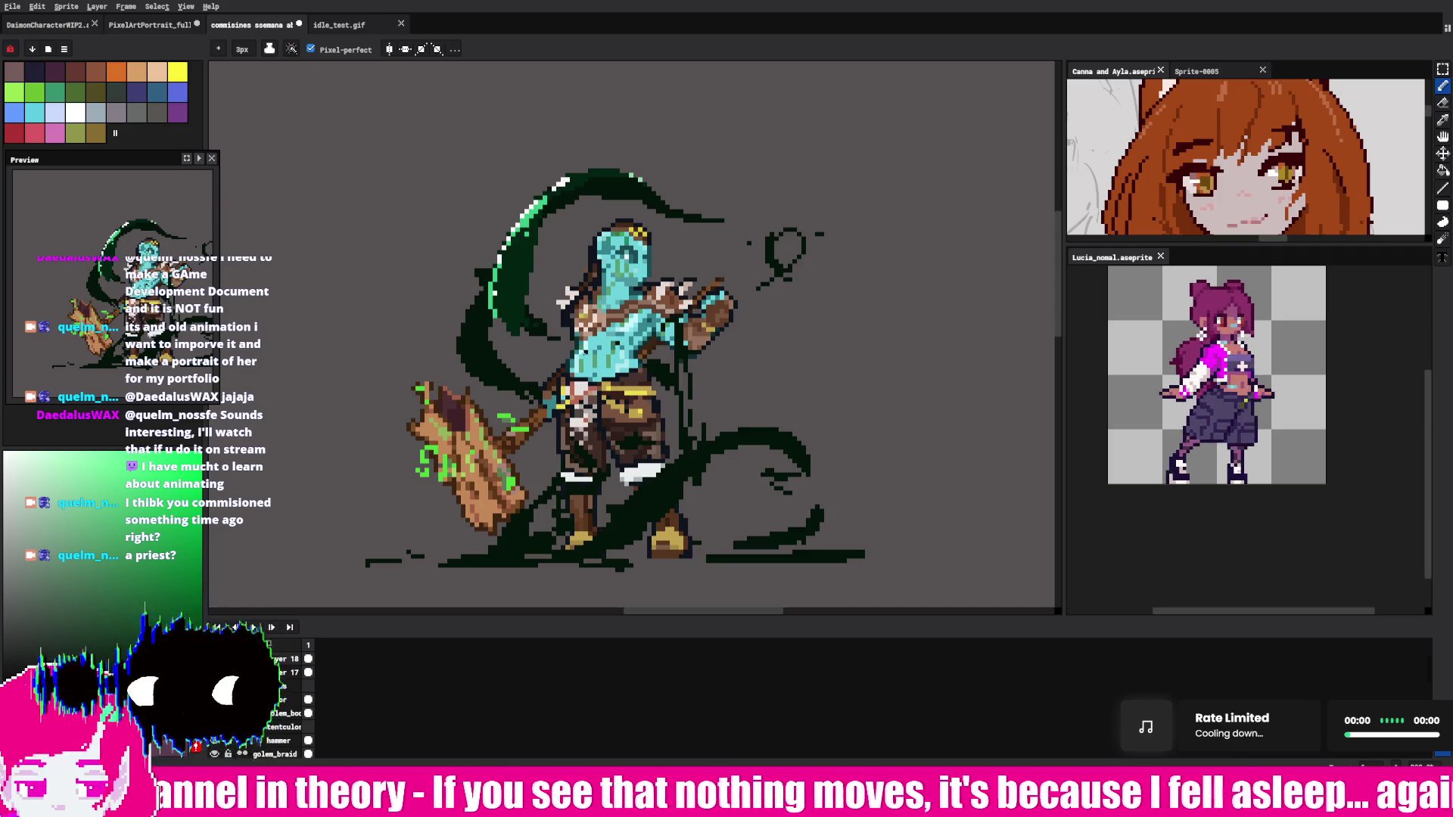
mouse_move(552, 447)
mouse_down()
mouse_move(560, 470)
mouse_move(538, 533)
mouse_up()
key(ctrl+z)
key(ctrl+z)
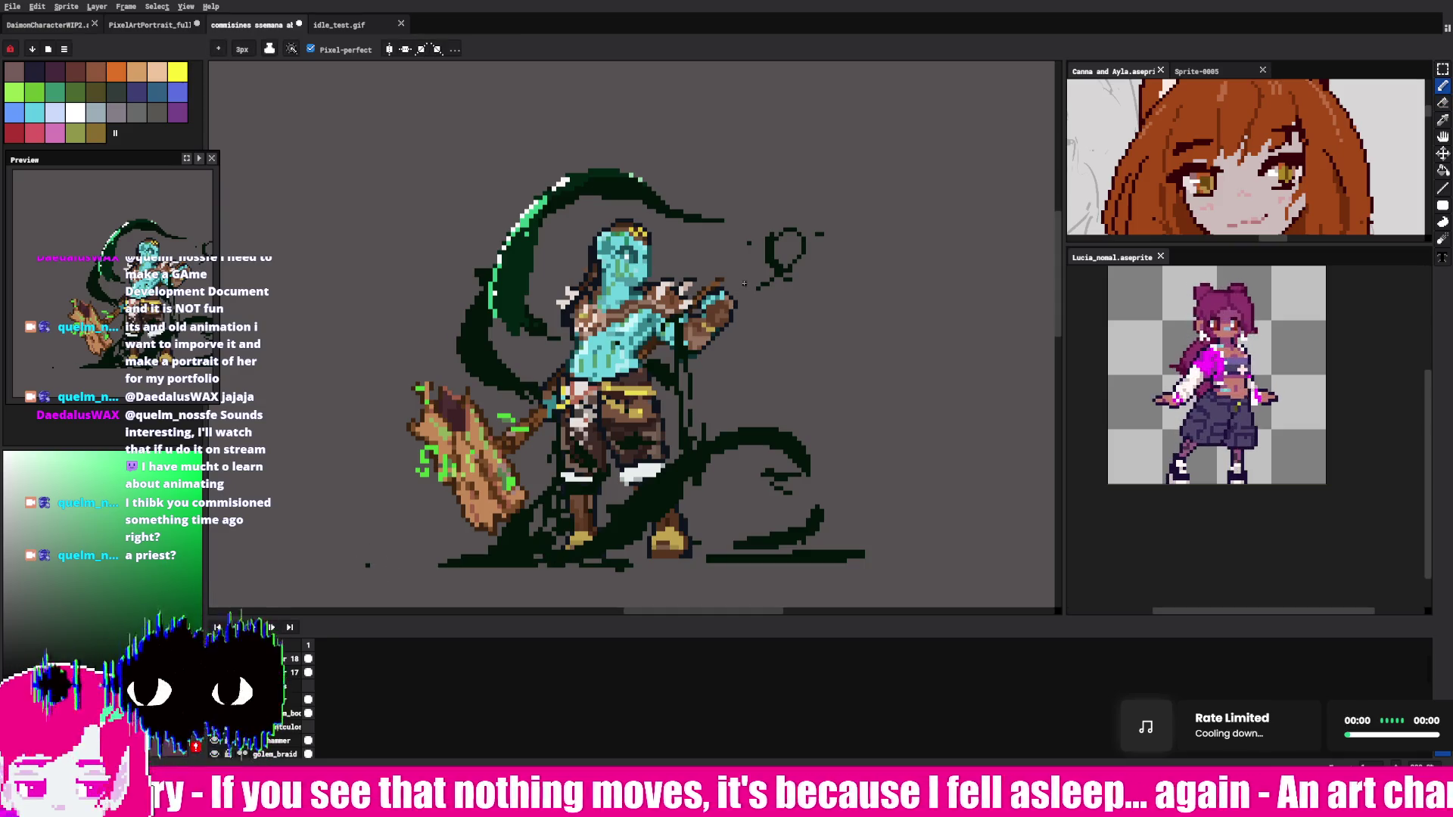
Step: Undo the white spike pixels beside the arm, zooming in and out to inspect
scroll(738, 198, up, 2)
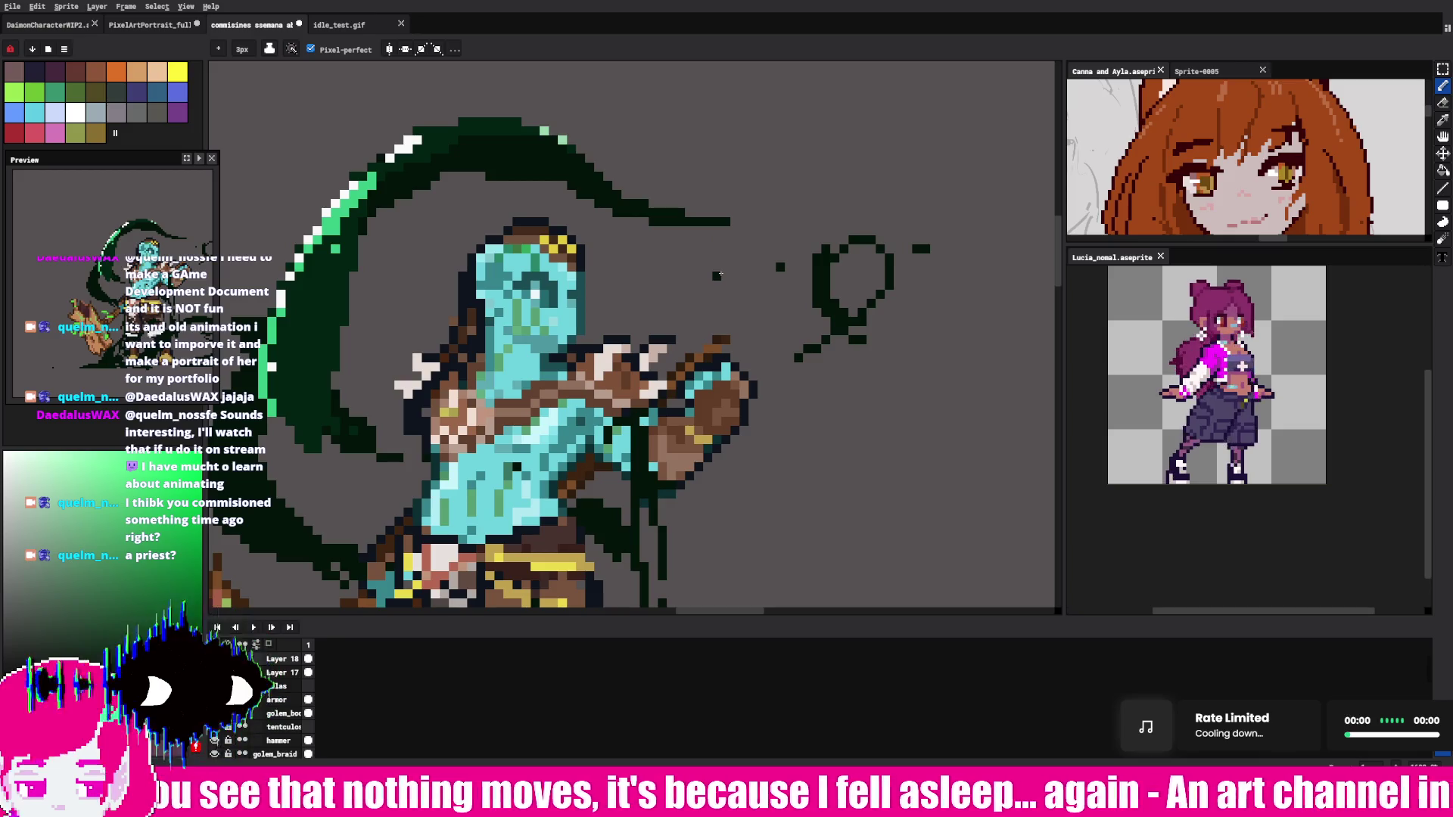
key(v)
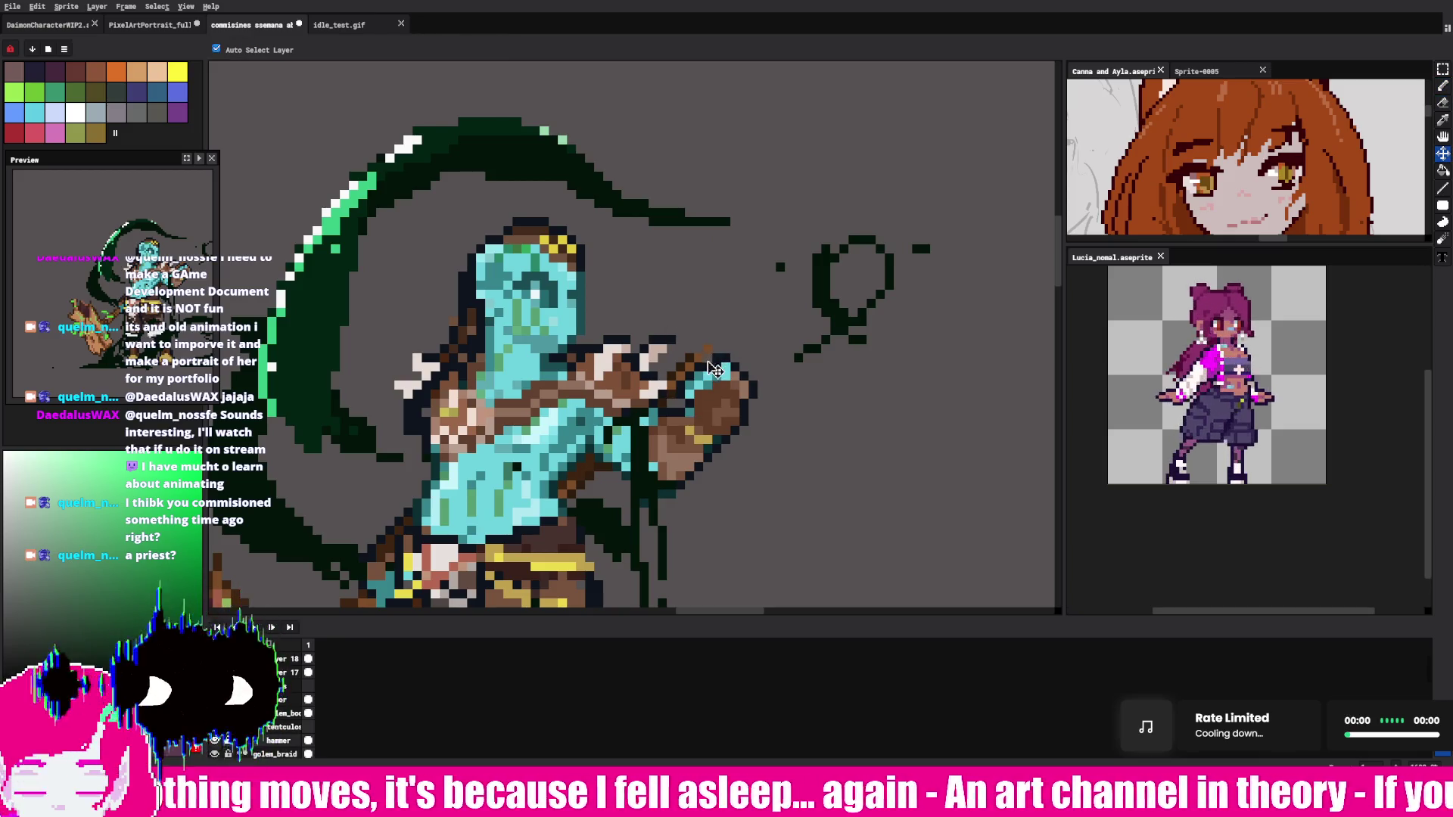
key(ctrl+z)
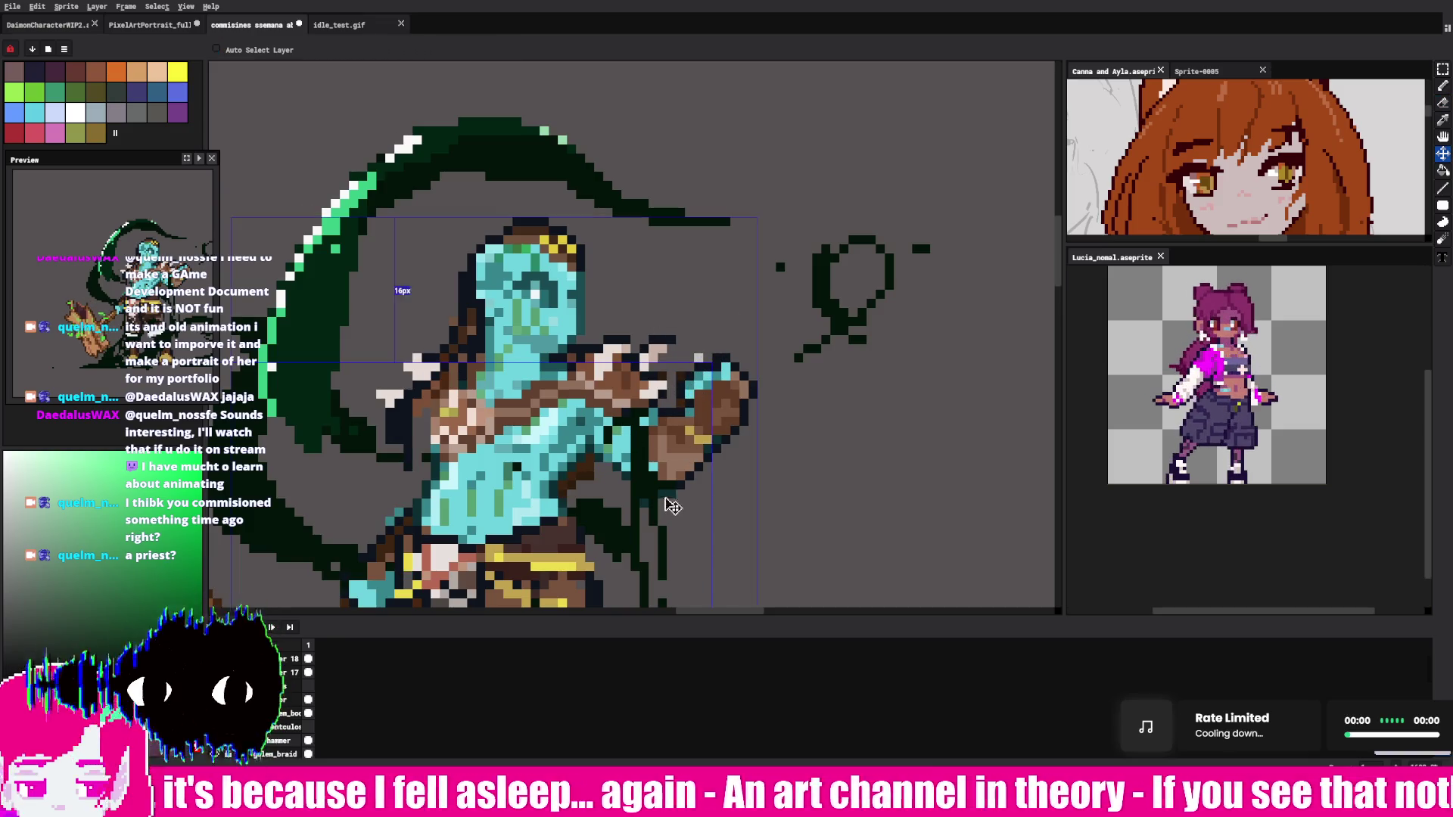
key(ctrl+z)
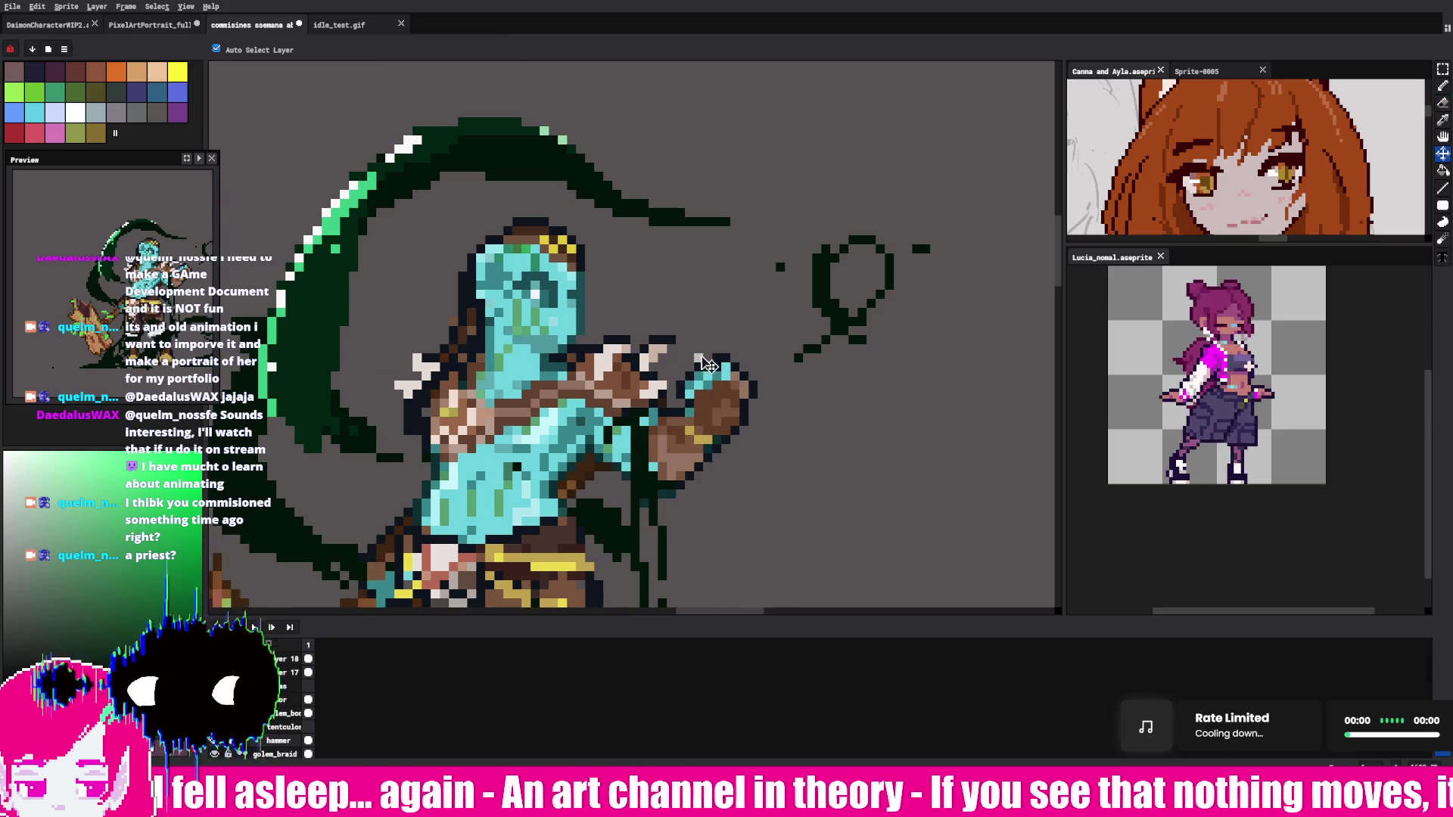
scroll(757, 227, down, 3)
scroll(723, 299, up, 2)
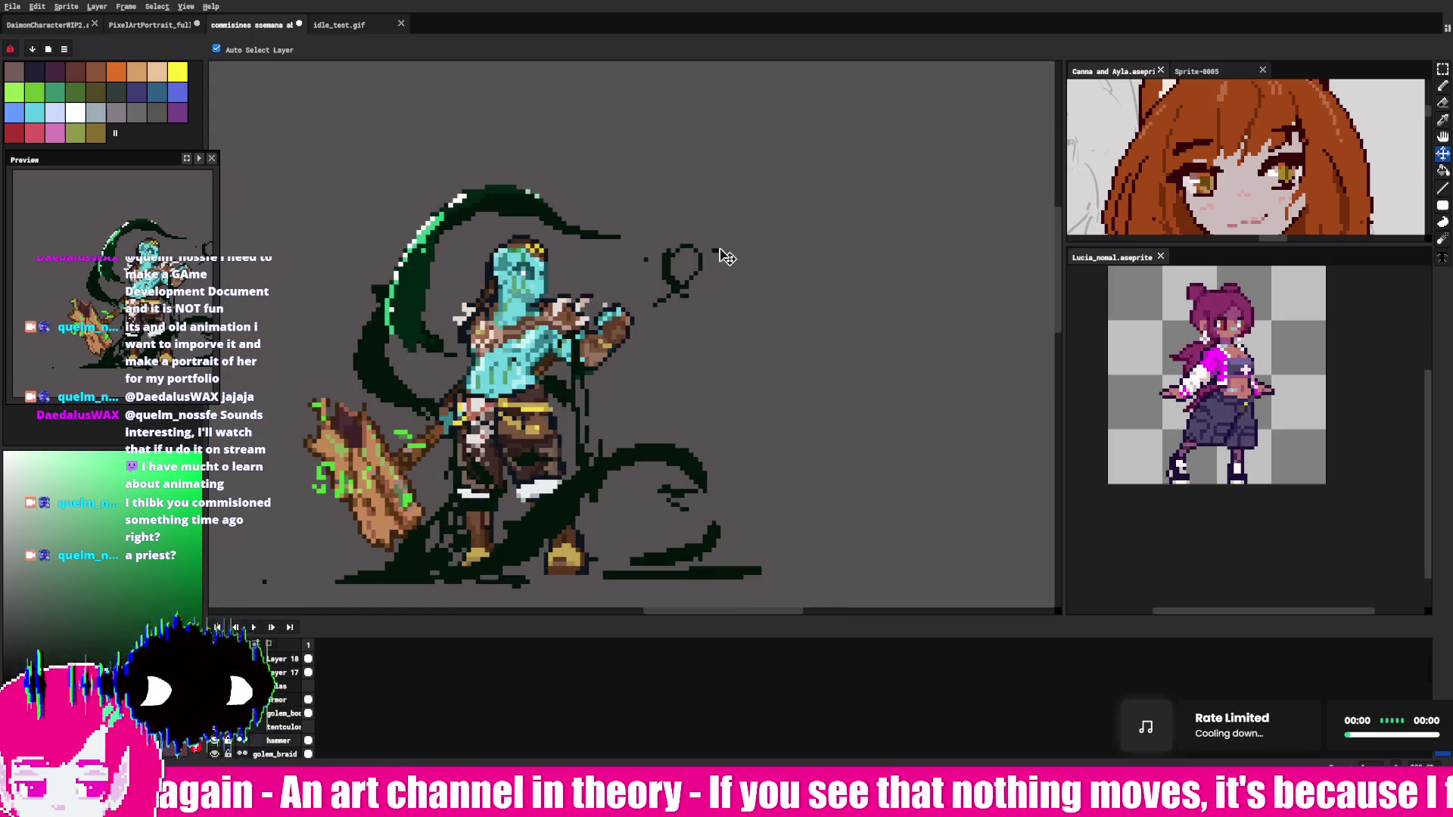
scroll(727, 257, up, 2)
scroll(654, 277, down, 1)
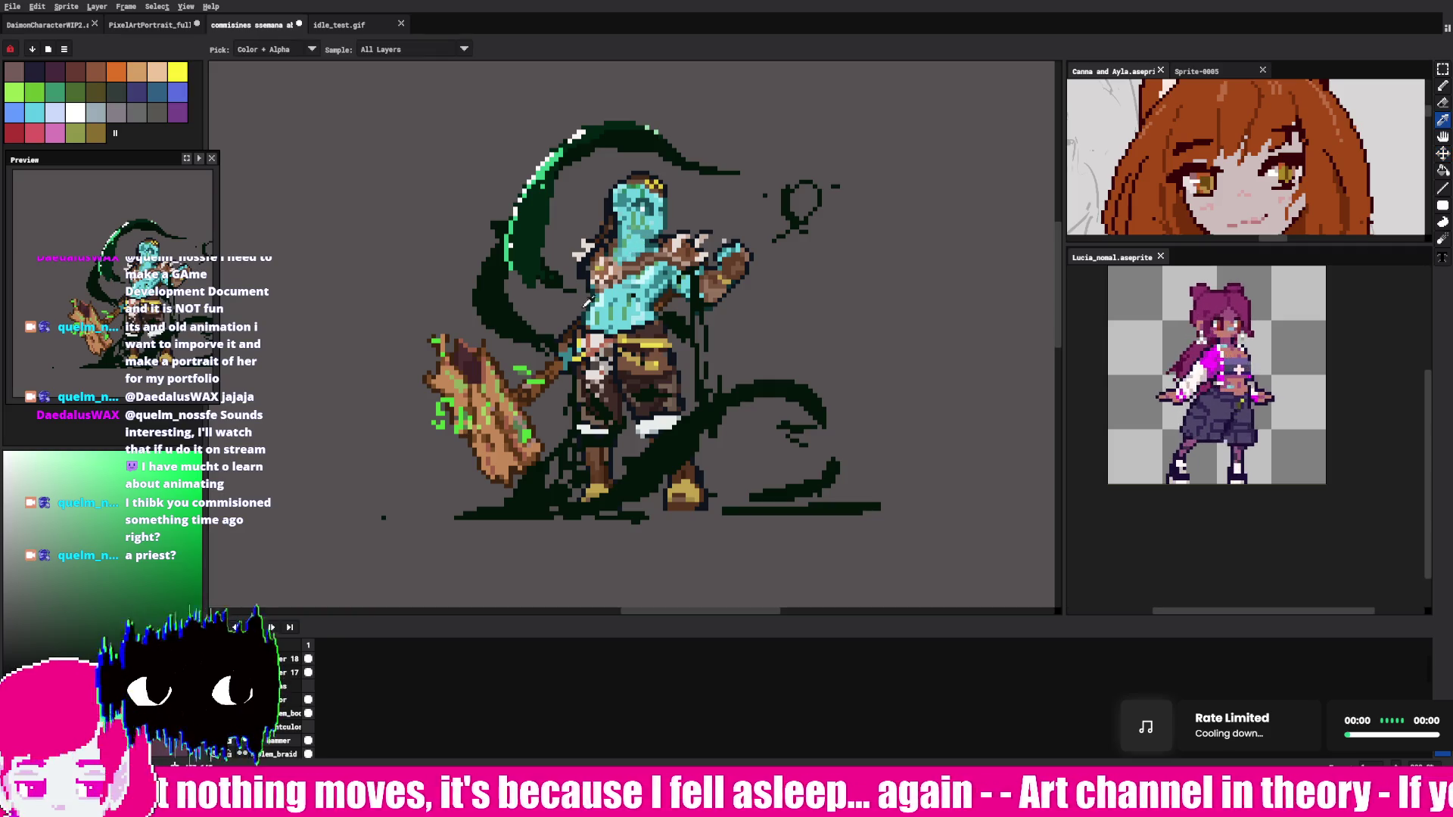
Step: Return to the Pencil and sample a colour from the golem artwork
key(b)
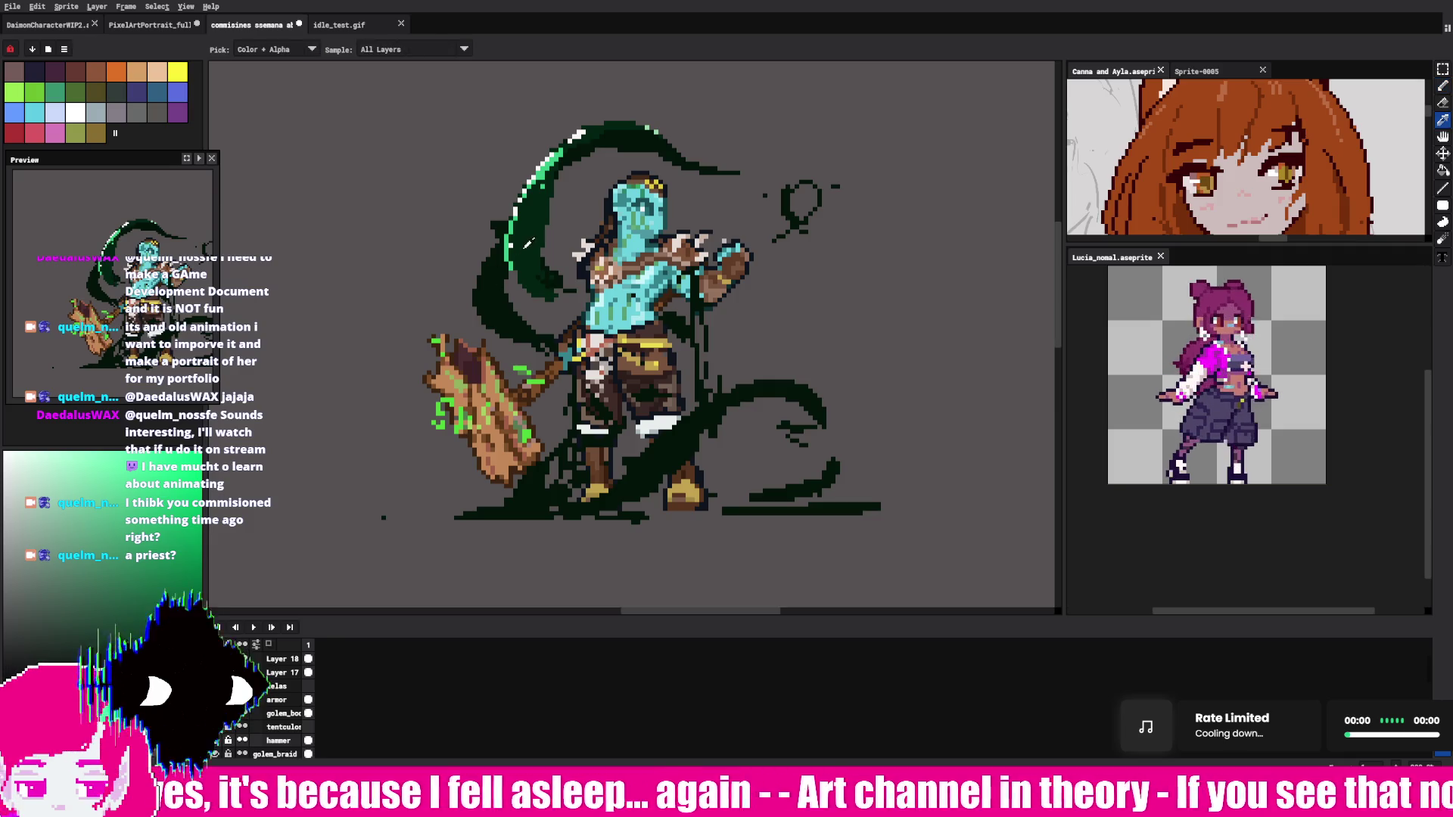
key(alt)
alt+click(513, 260)
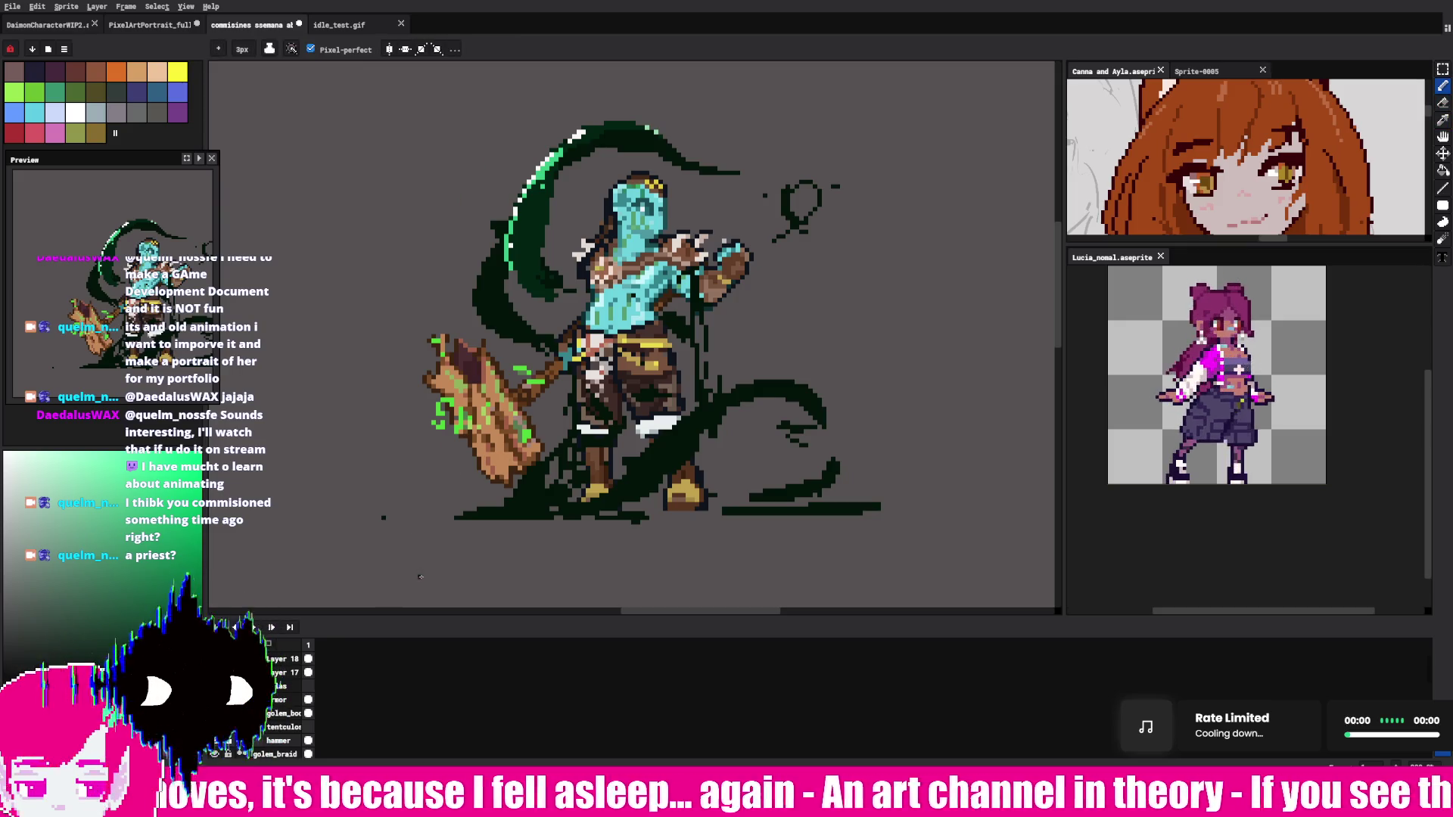
Step: Try a light grey stroke beneath the ground line, then undo it
key(i)
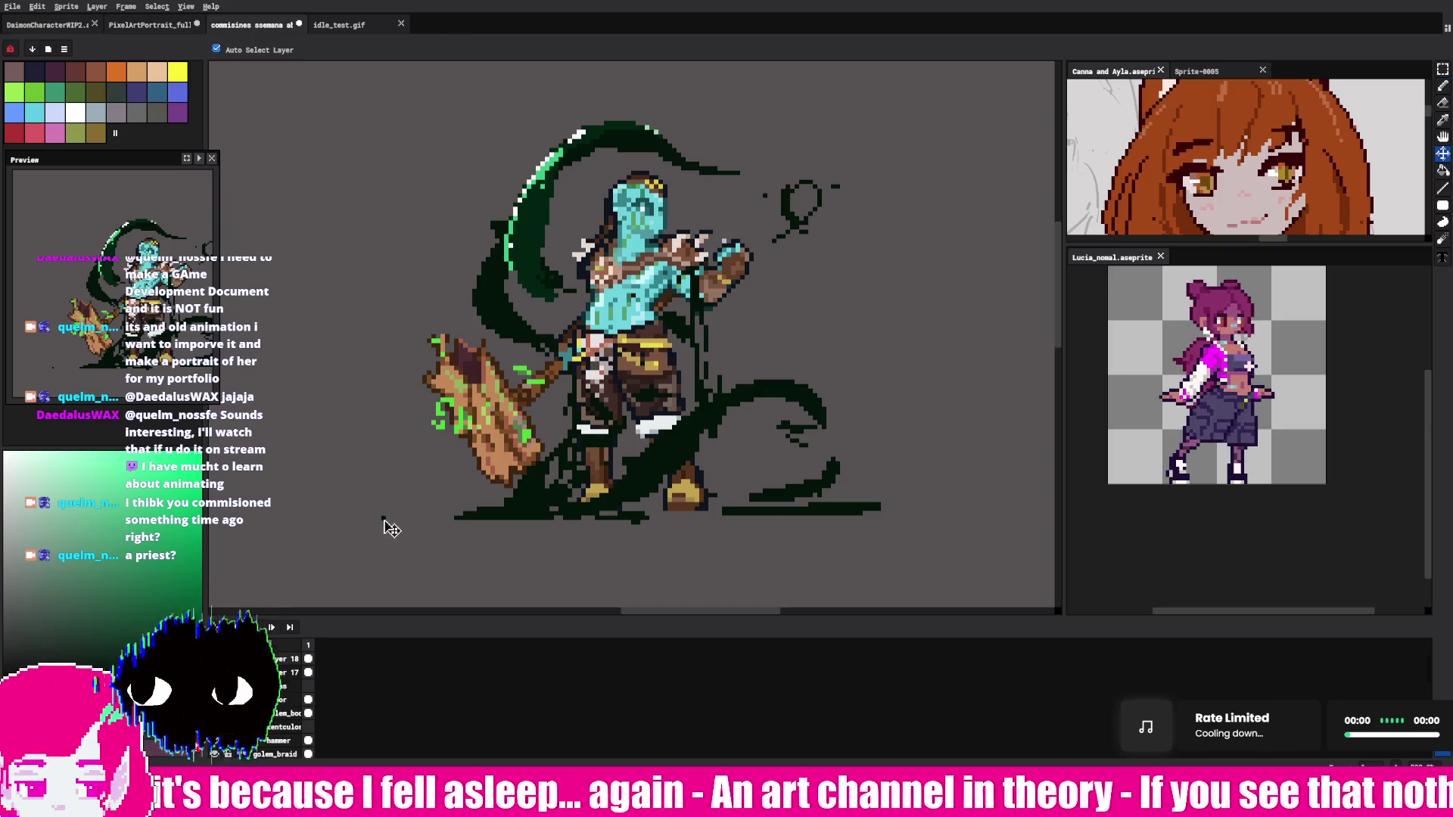
key(v)
click(1442, 86)
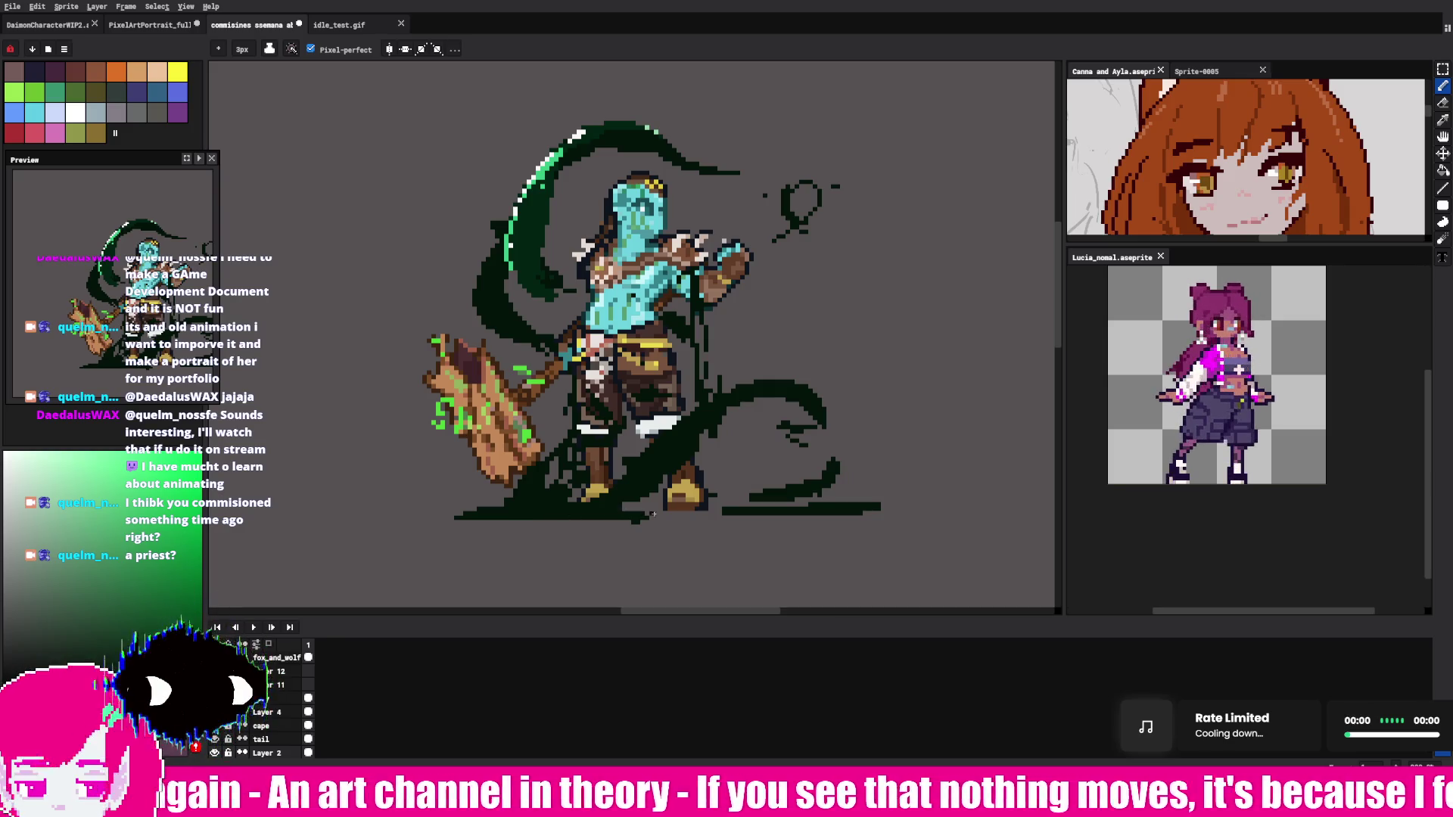
mouse_move(600, 528)
mouse_down()
mouse_move(651, 529)
mouse_move(619, 522)
mouse_up()
key(v)
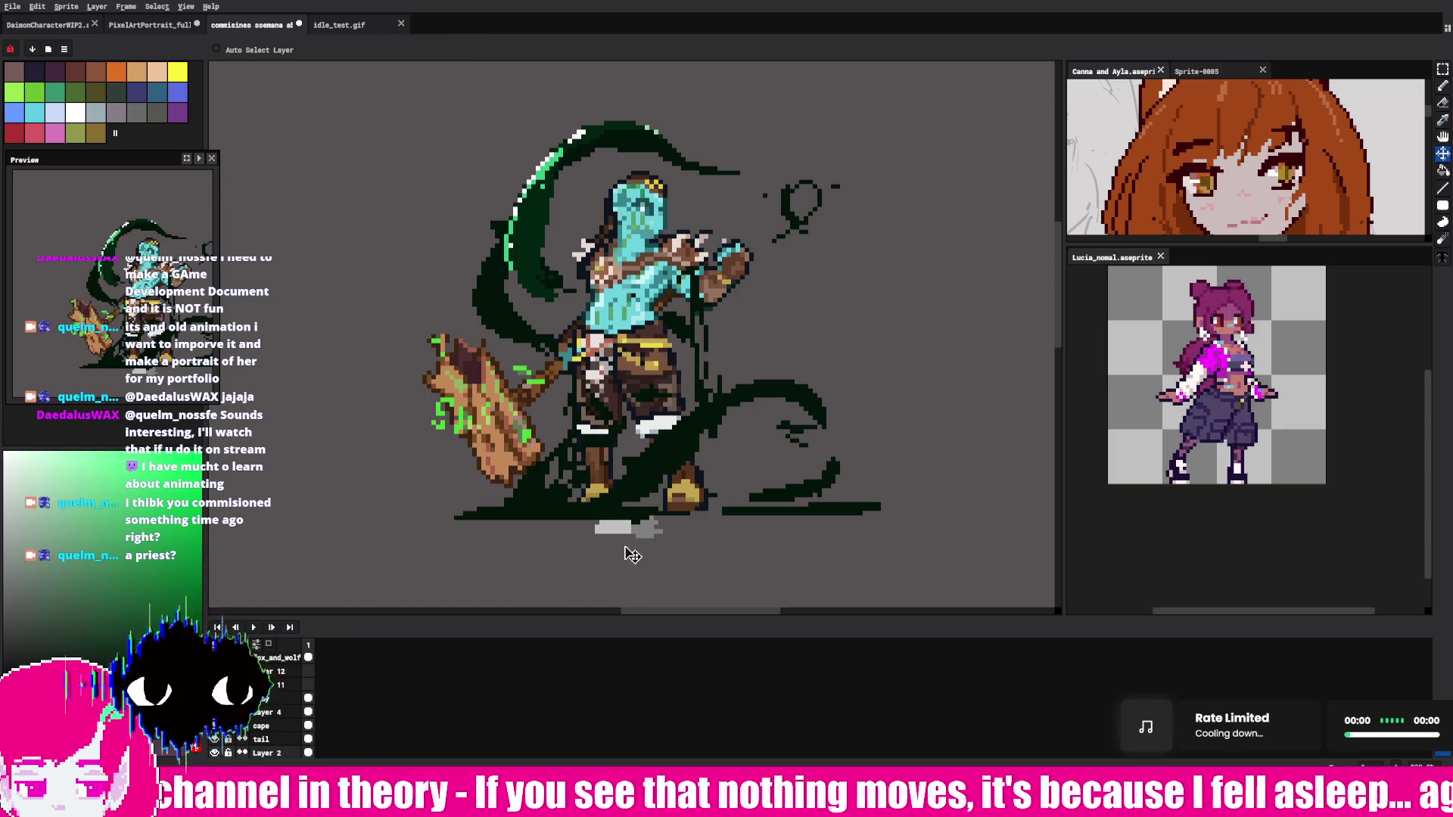
key(ctrl+z)
key(ctrl+z)
key(ctrl+z)
key(b)
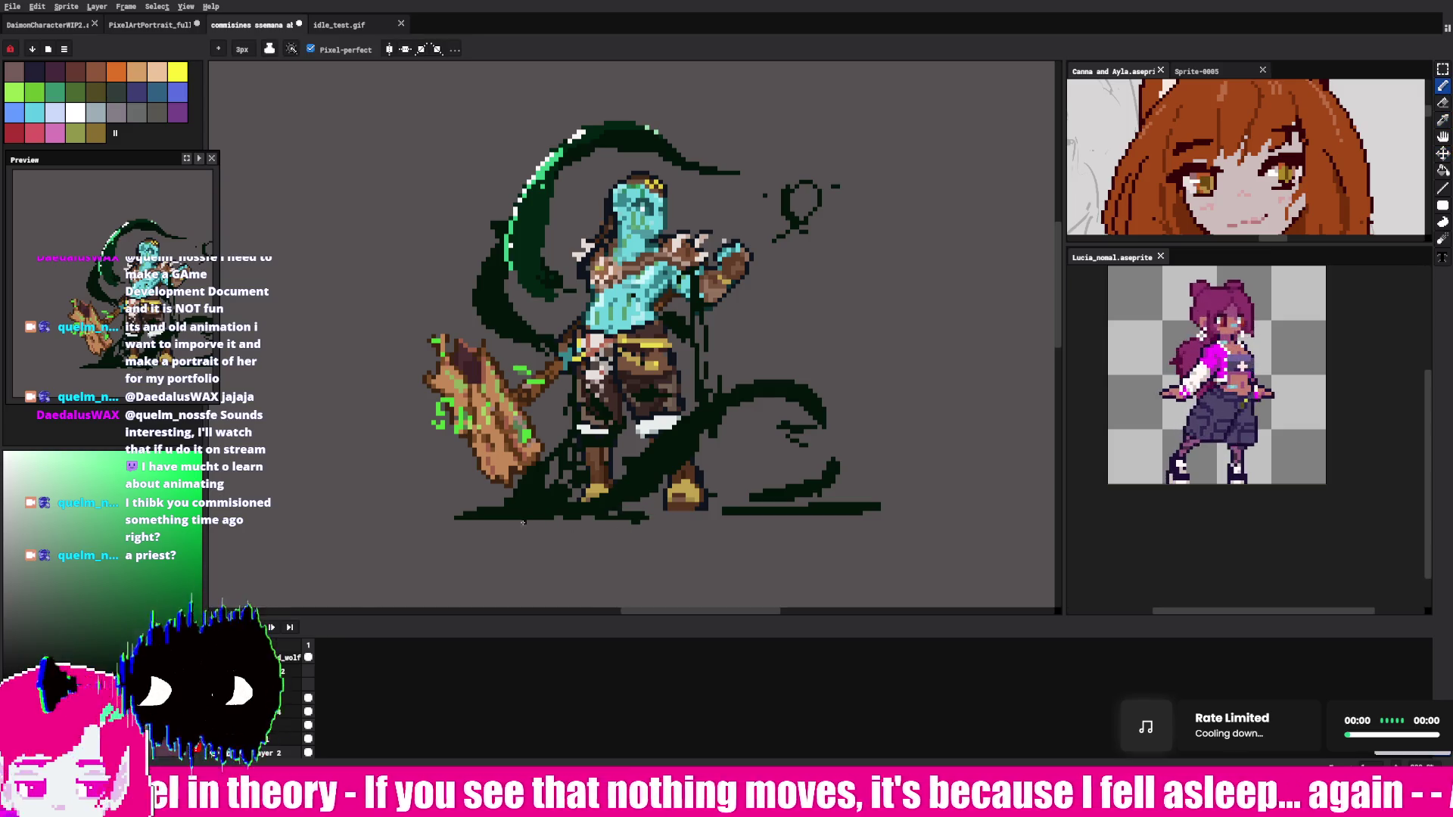
Step: Hide the grey background layer (Layer 2), leaving a transparent checkerboard
click(215, 754)
click(216, 754)
click(215, 754)
click(216, 754)
click(215, 754)
Step: Pan to the canvas bottom and erase the stray dark vertical line below the golem
key(h)
mouse_move(492, 530)
mouse_down()
mouse_move(486, 415)
mouse_move(502, 350)
mouse_up()
drag(502, 516, 496, 311)
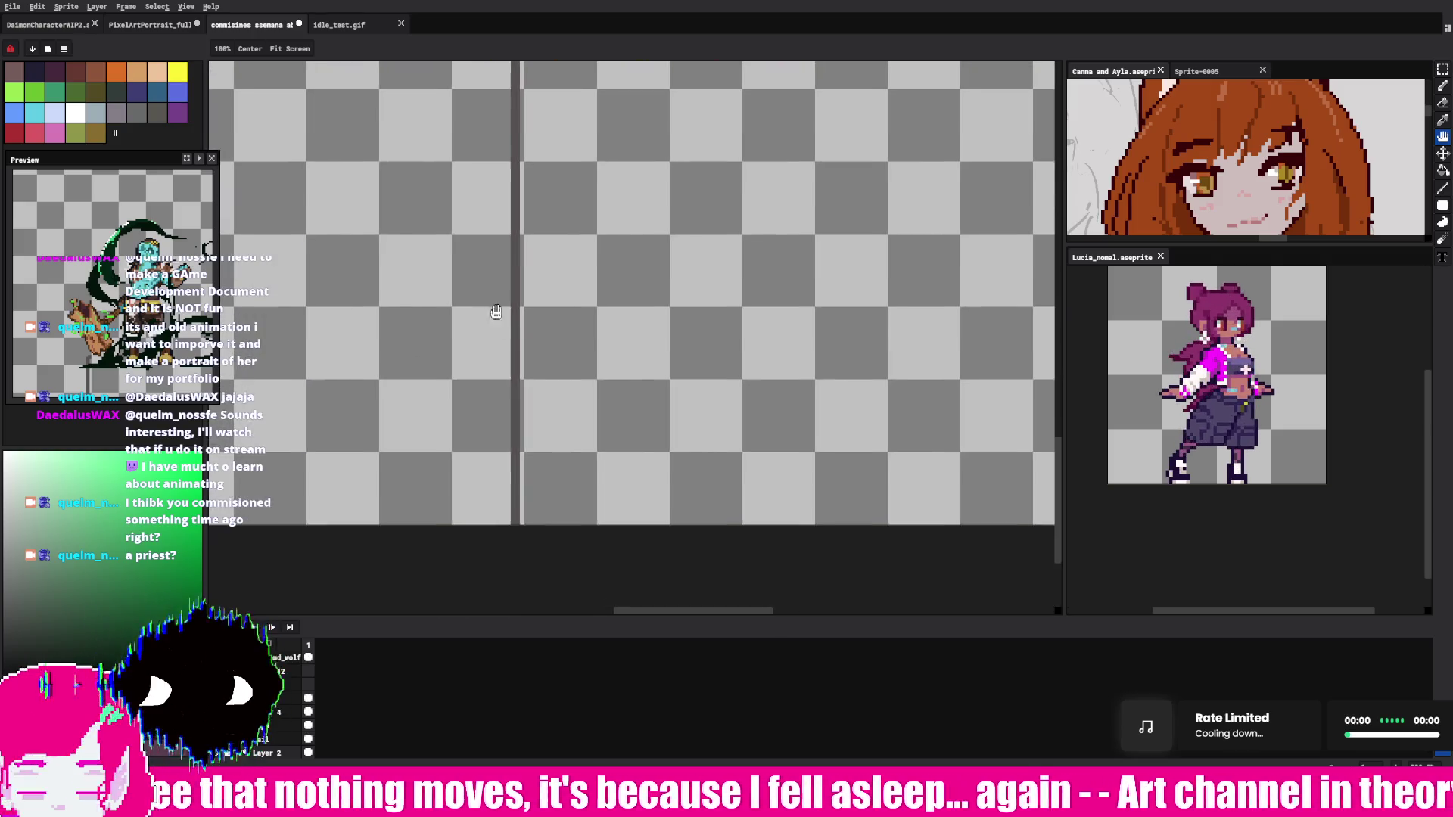
key(b)
key(v)
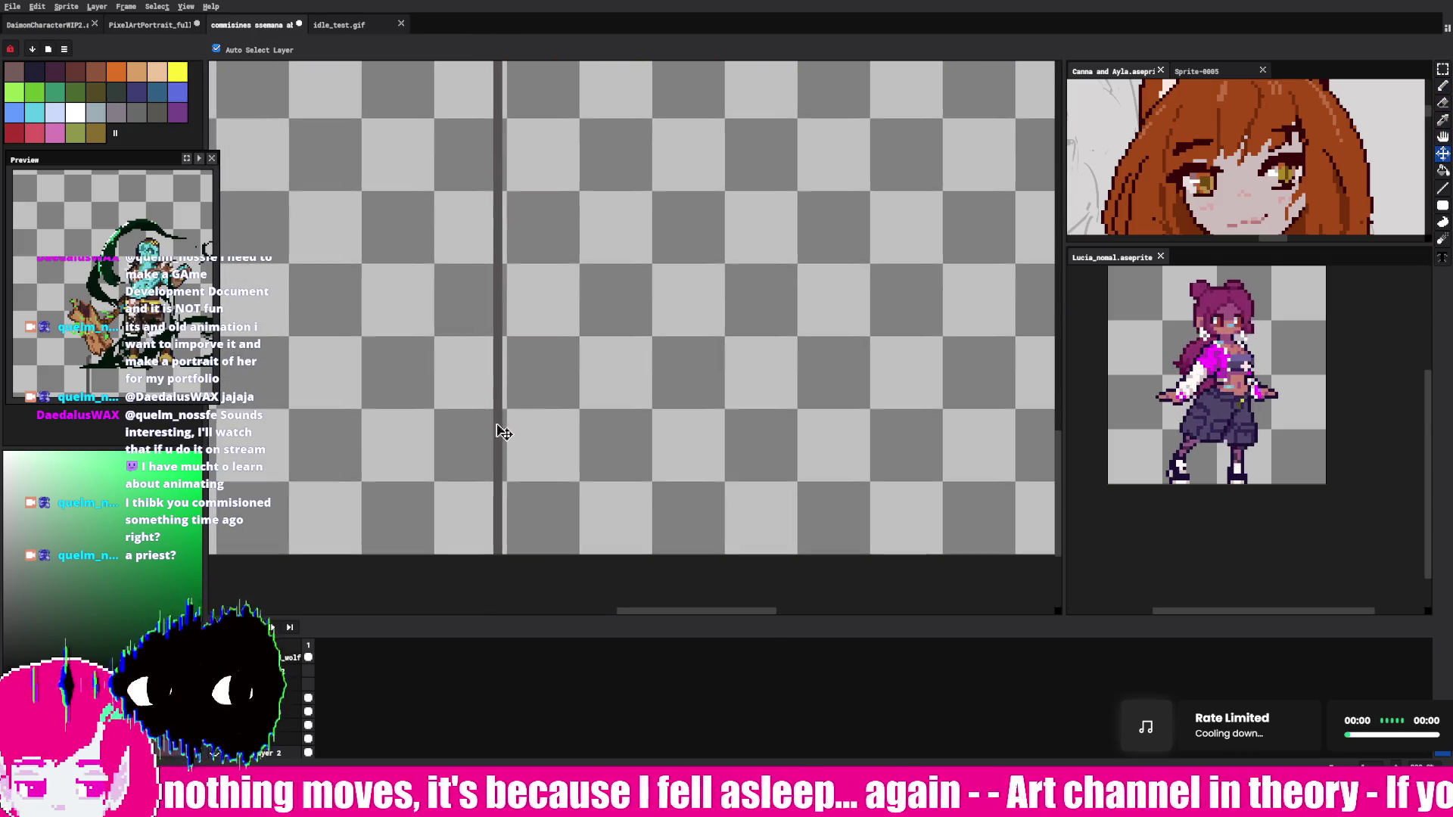
drag(499, 413, 496, 509)
key(h)
drag(496, 394, 513, 550)
key(e)
mouse_move(512, 269)
mouse_down()
mouse_move(519, 583)
mouse_move(535, 418)
mouse_up()
Step: Undo and redo the line erasure to compare before and after
key(h)
scroll(516, 527, down, 3)
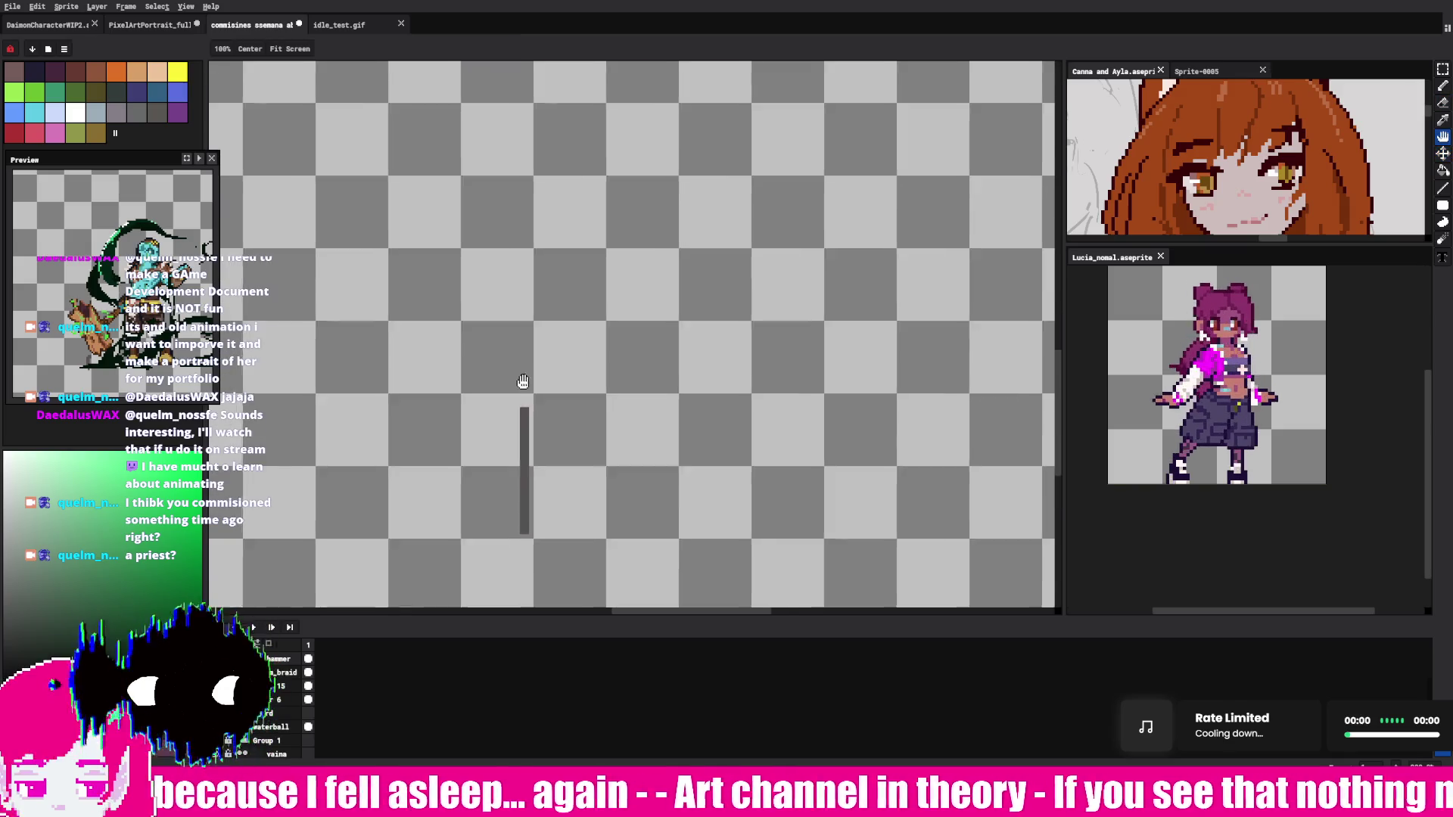
scroll(519, 493, up, 6)
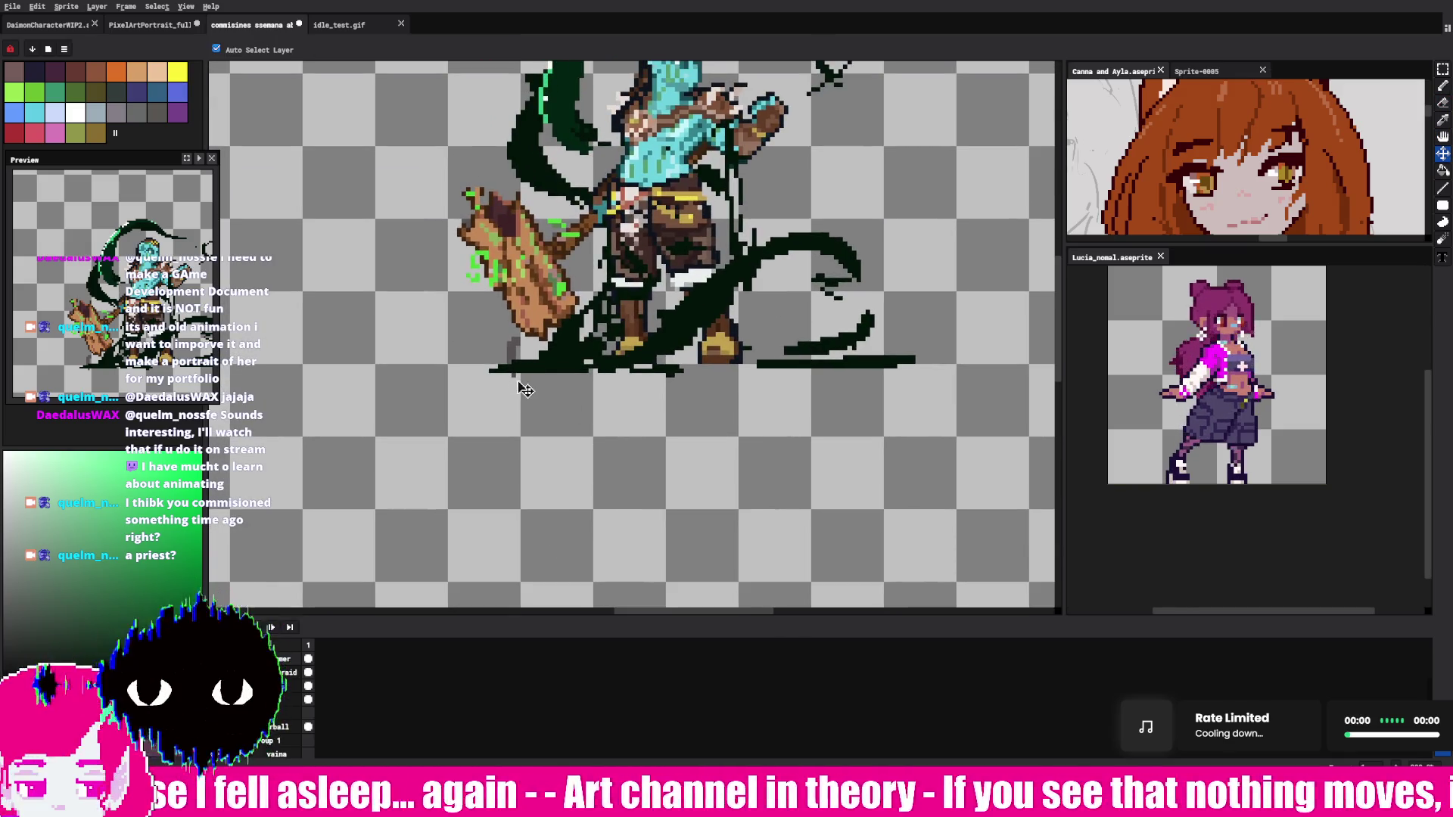
key(e)
key(ctrl+z)
key(v)
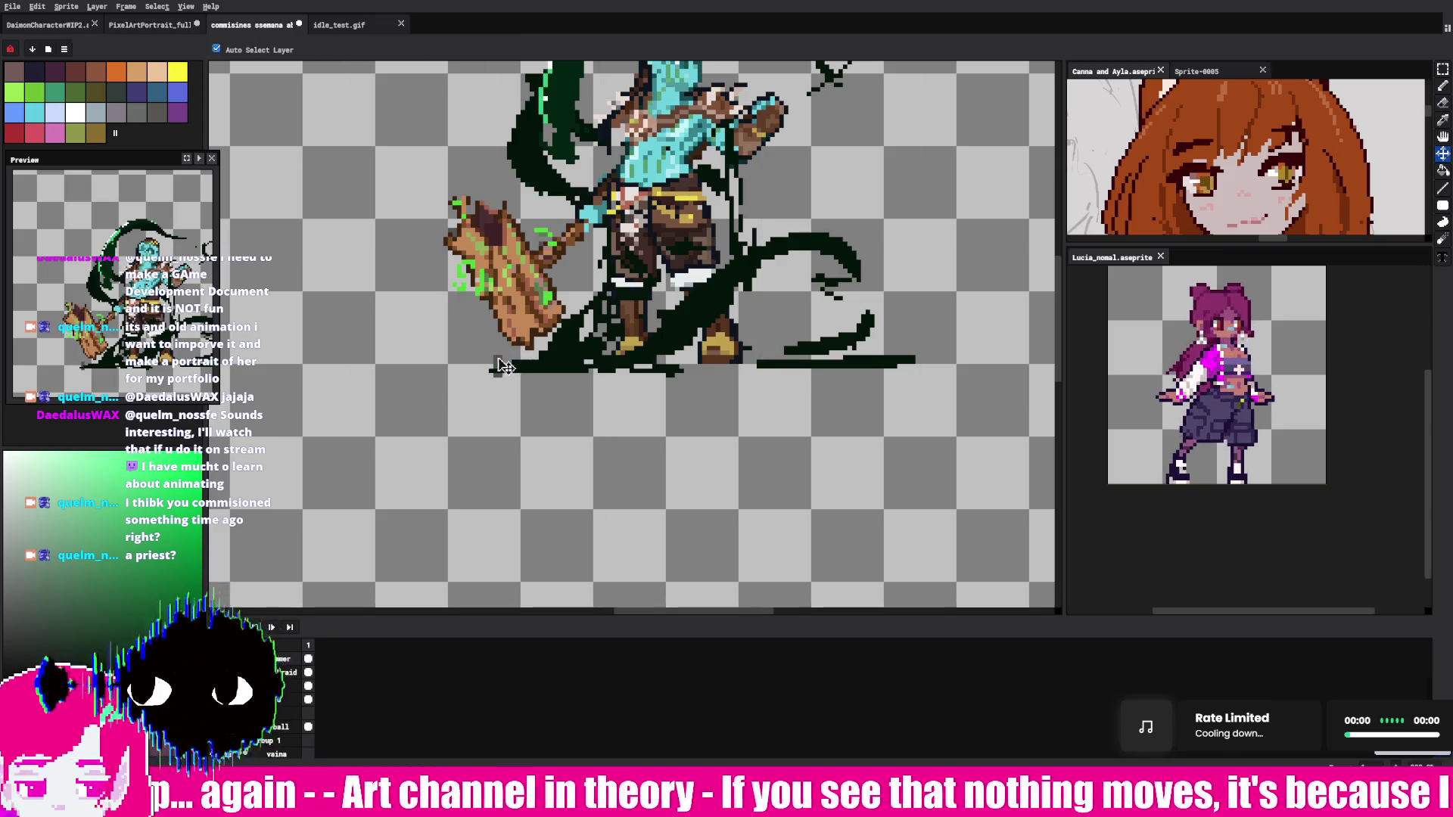
key(ctrl+y)
key(e)
key(v)
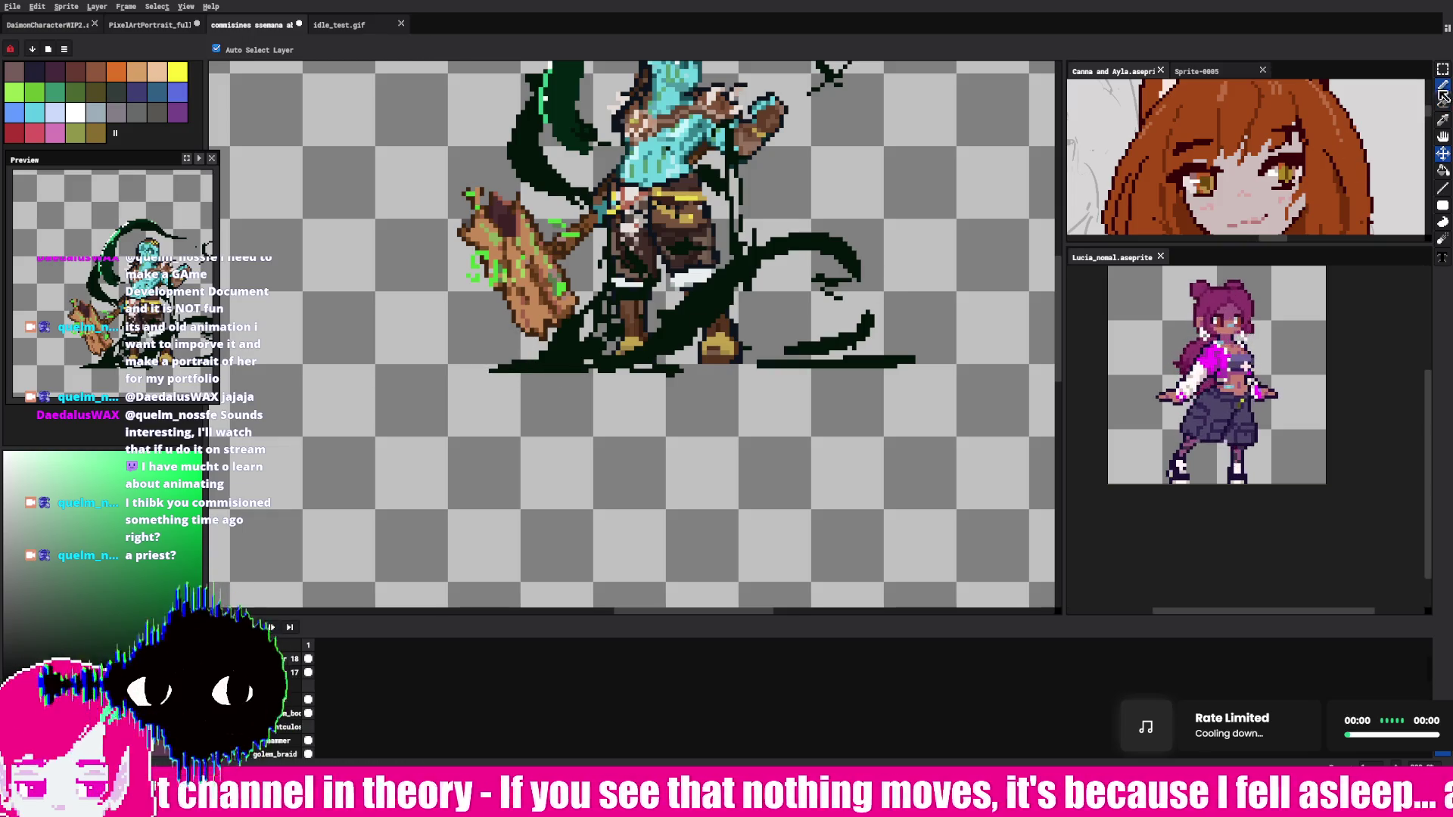
key(b)
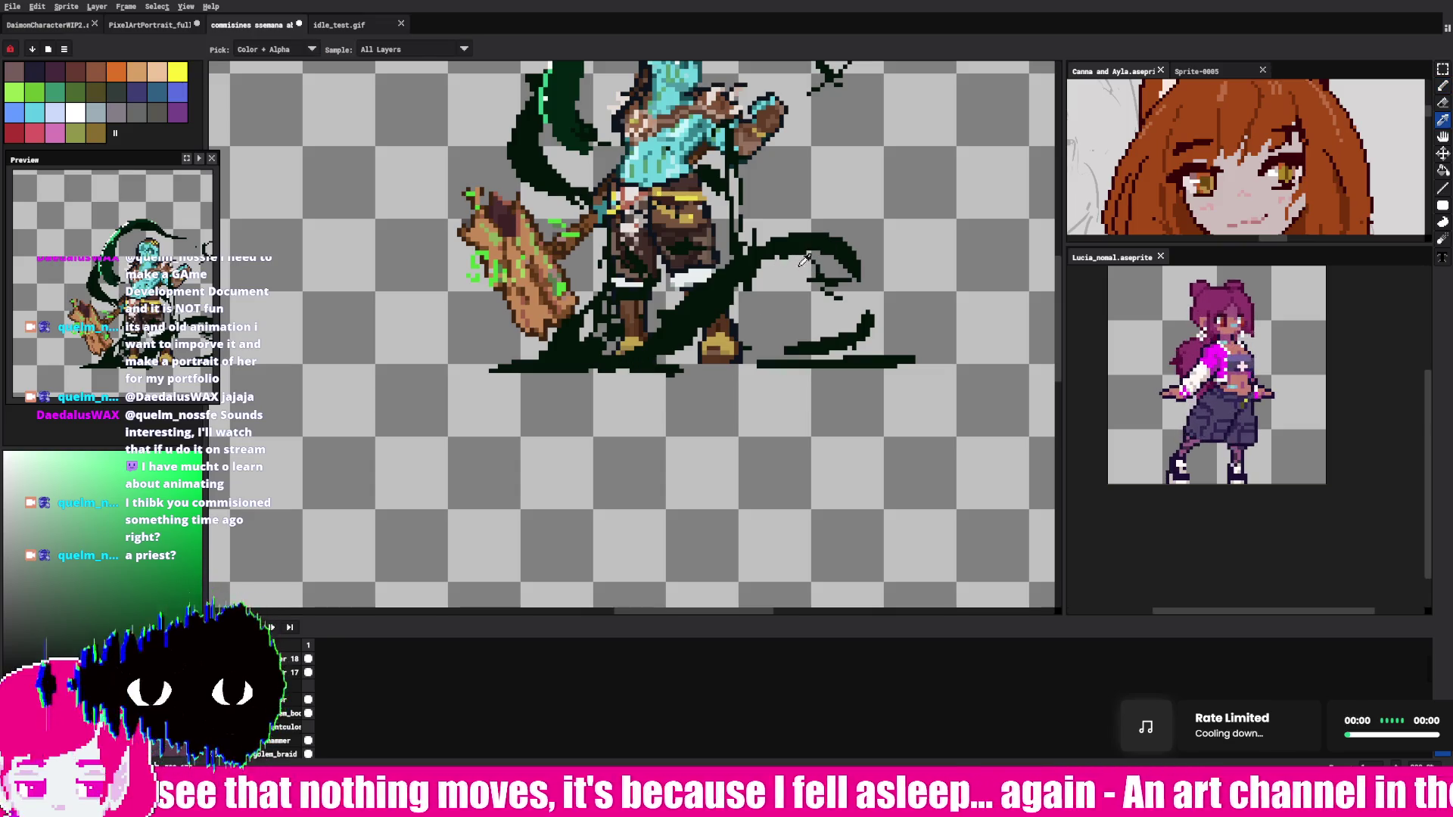
Step: Draw a dark curl at the right tentacle's tip, outline the hammer, and erase the loop scribble
mouse_move(856, 240)
mouse_down()
mouse_move(833, 282)
mouse_move(878, 295)
mouse_up()
drag(887, 362, 901, 372)
key(h)
drag(692, 256, 730, 358)
key(b)
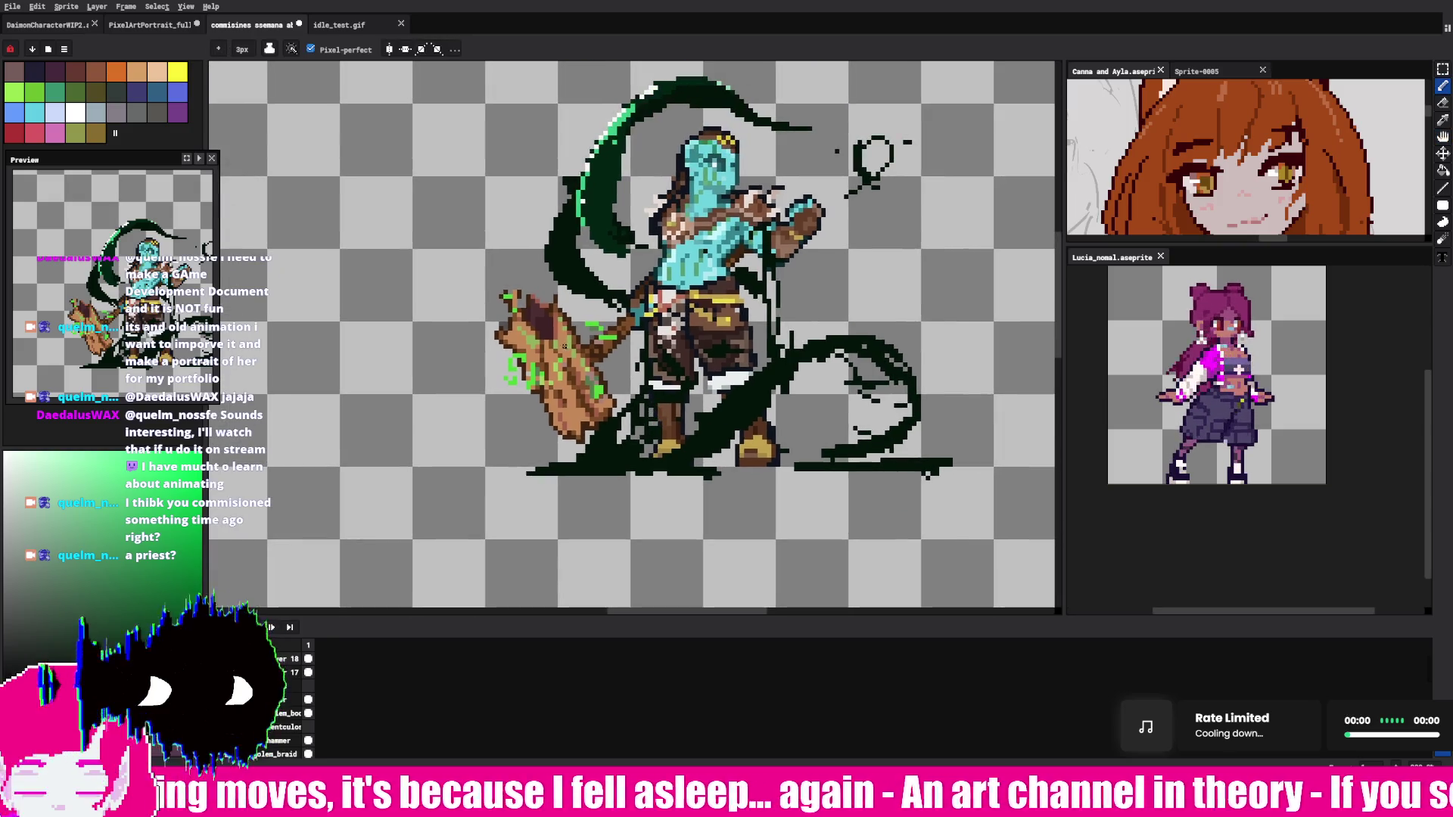
drag(574, 337, 579, 431)
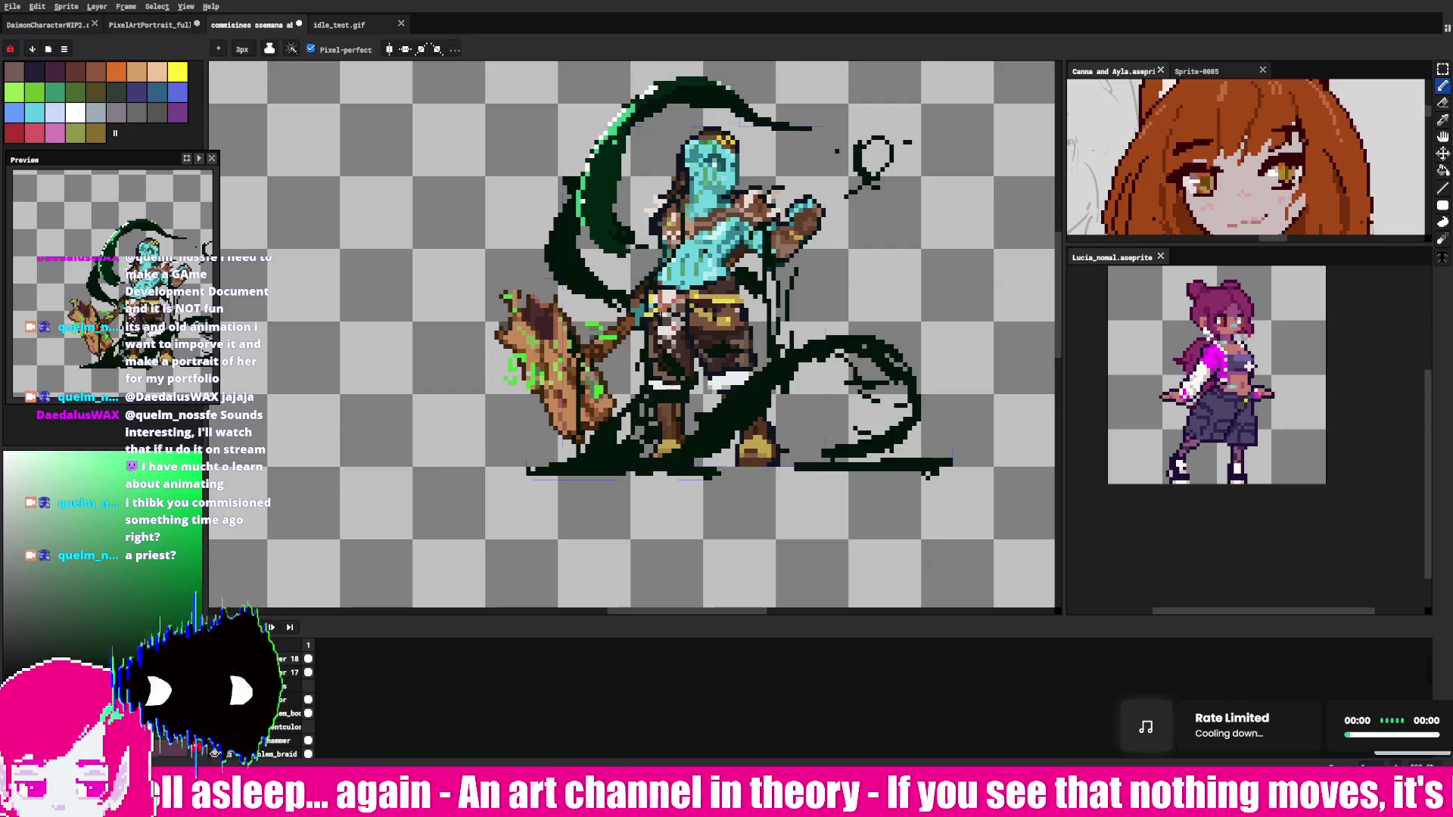
key(e)
mouse_move(871, 163)
mouse_down()
mouse_move(823, 231)
mouse_move(828, 213)
mouse_move(764, 225)
mouse_move(764, 257)
mouse_up()
key(b)
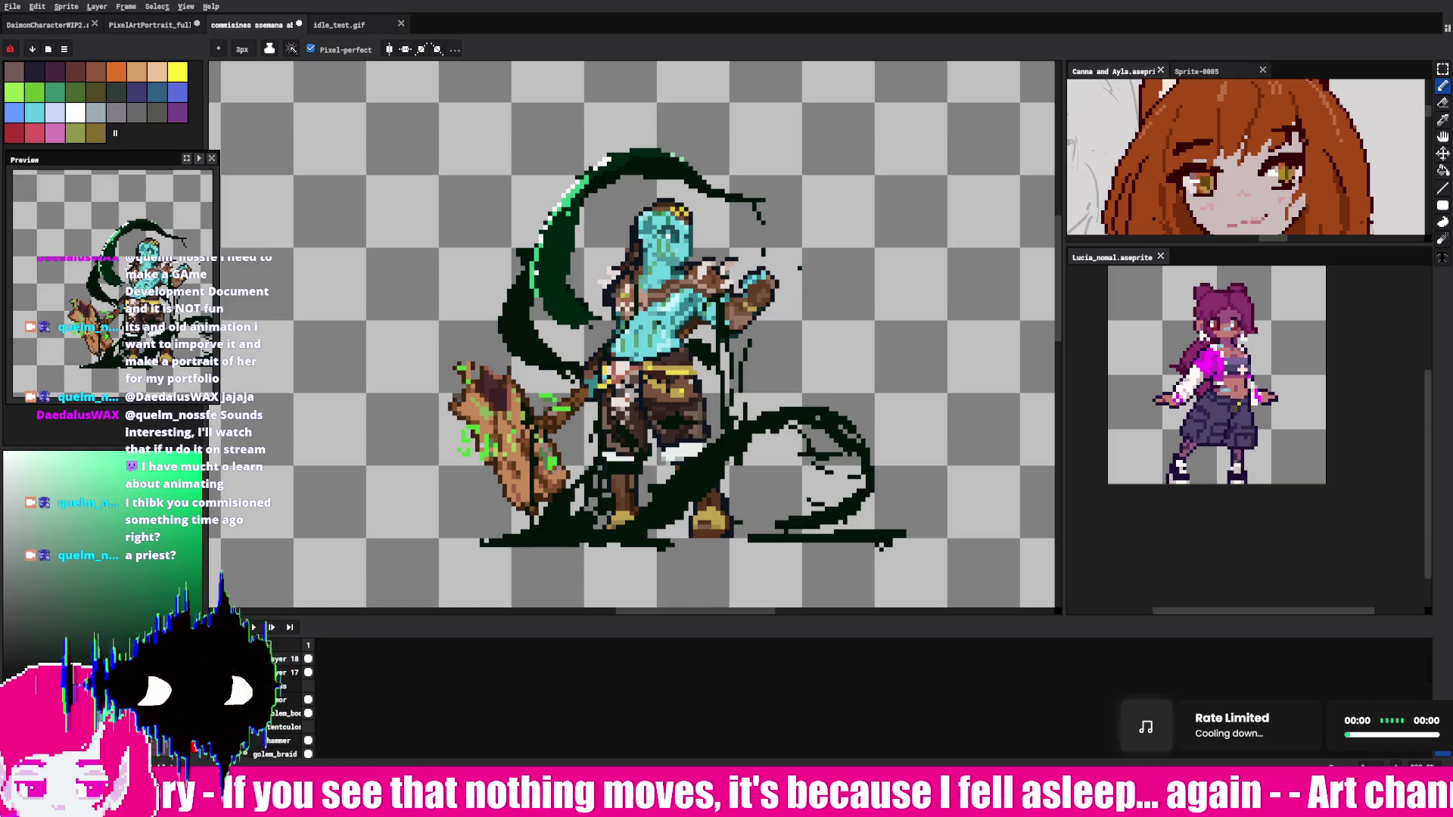
Step: Toggle the tentacle layer to compare, and try shifting the hammer left before undoing it
click(216, 727)
click(216, 726)
click(216, 726)
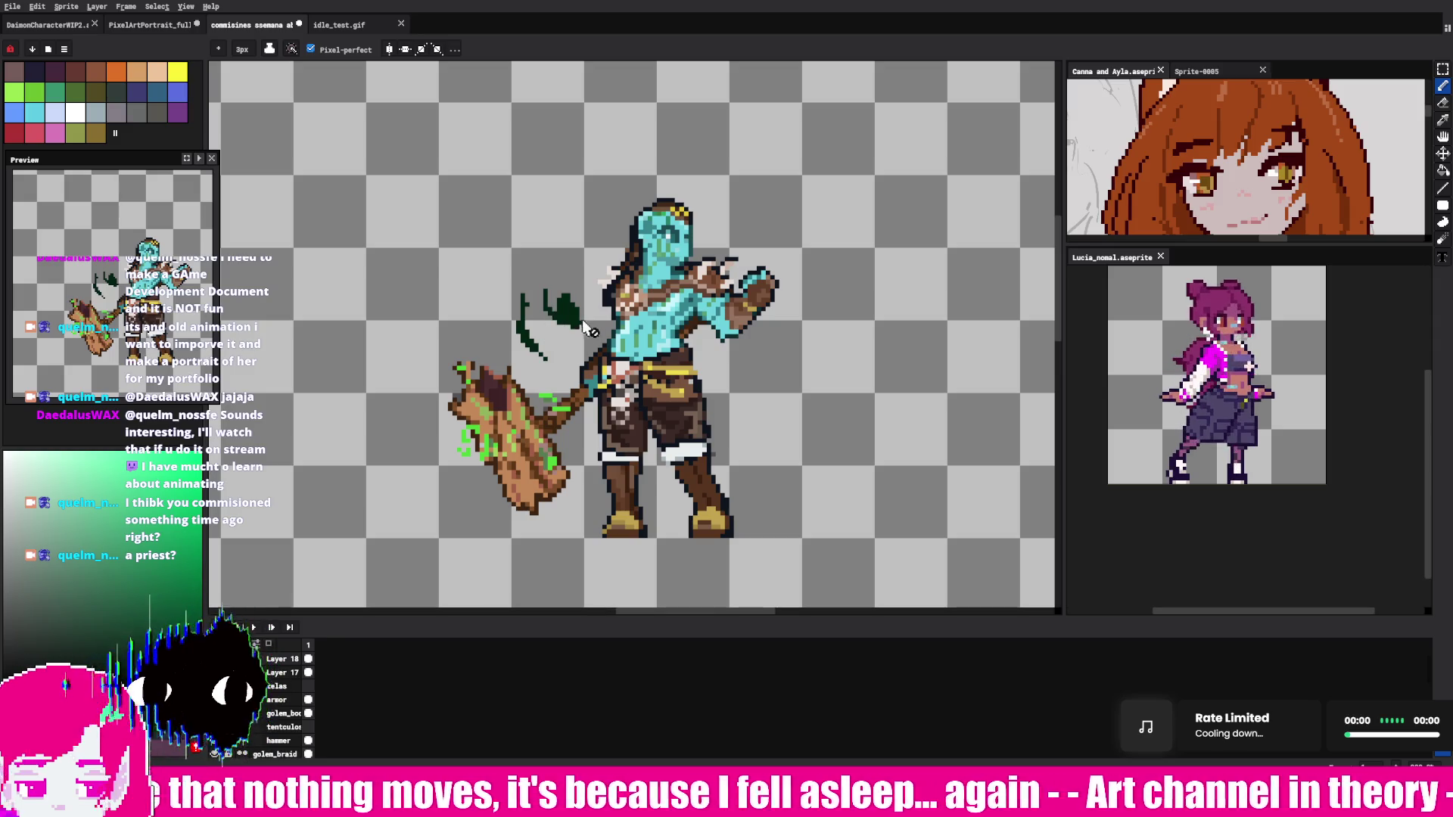
key(v)
drag(566, 327, 561, 326)
key(ctrl+z)
key(ctrl+z)
key(e)
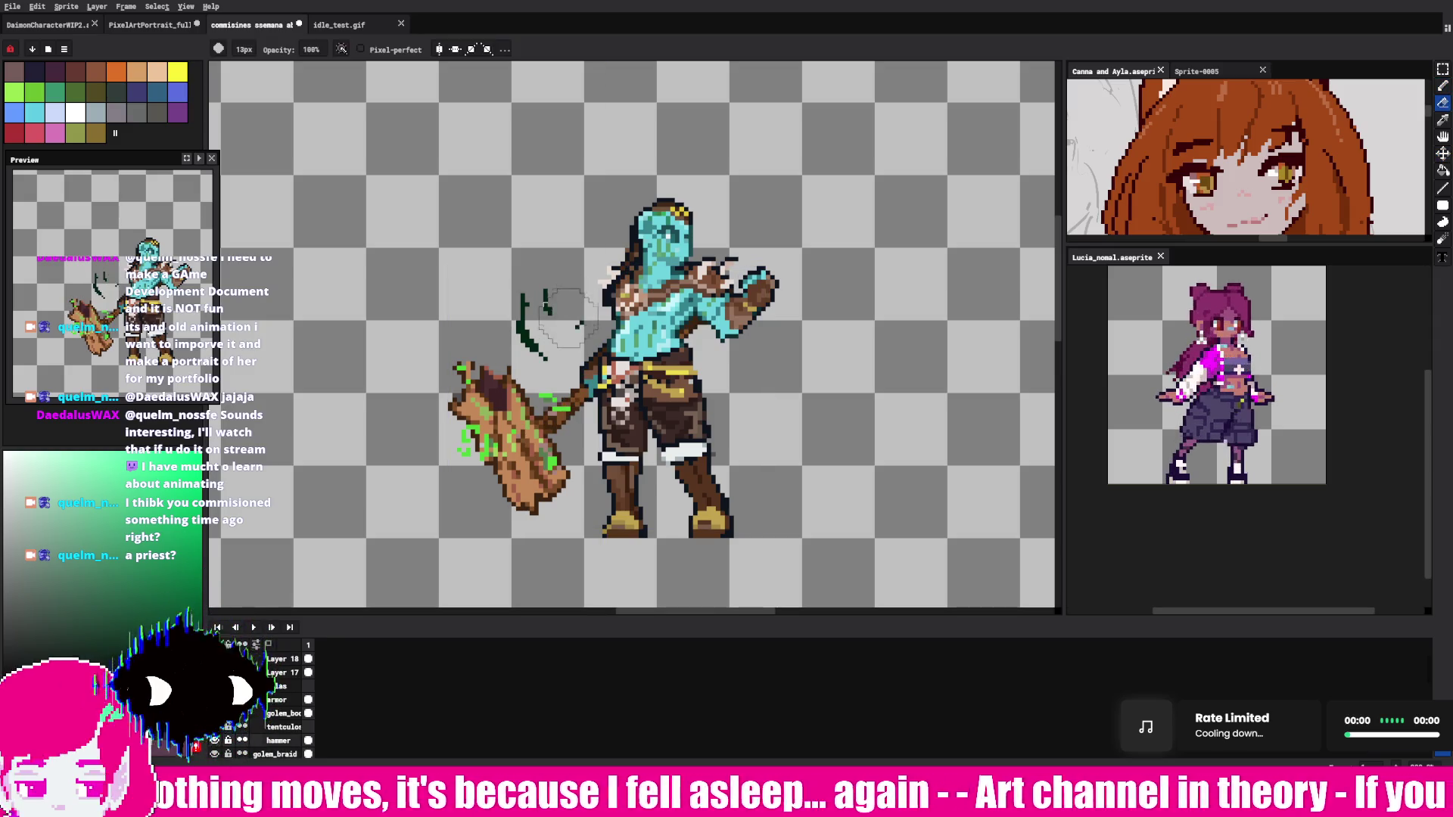
key(v)
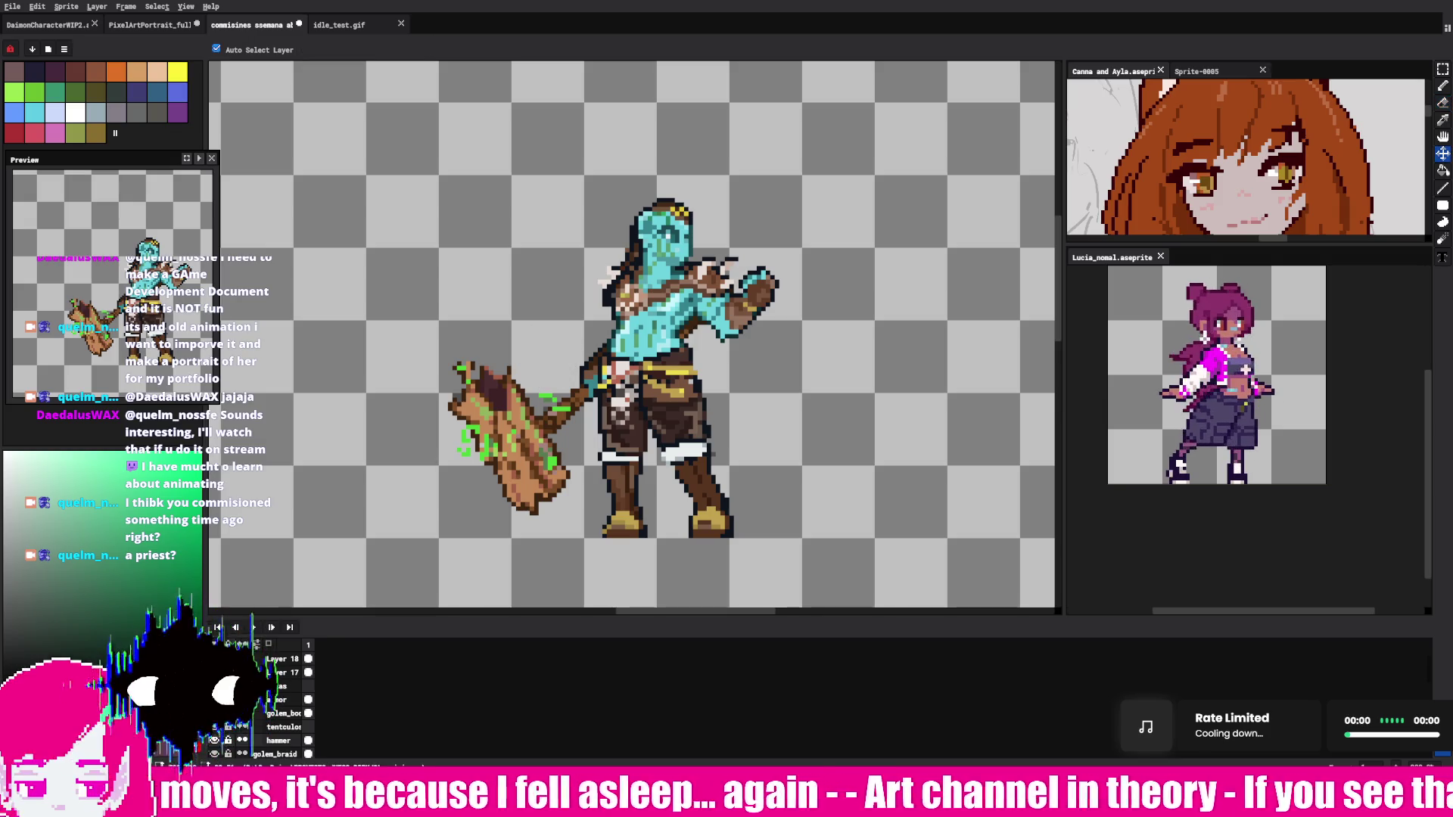
key(ctrl+y)
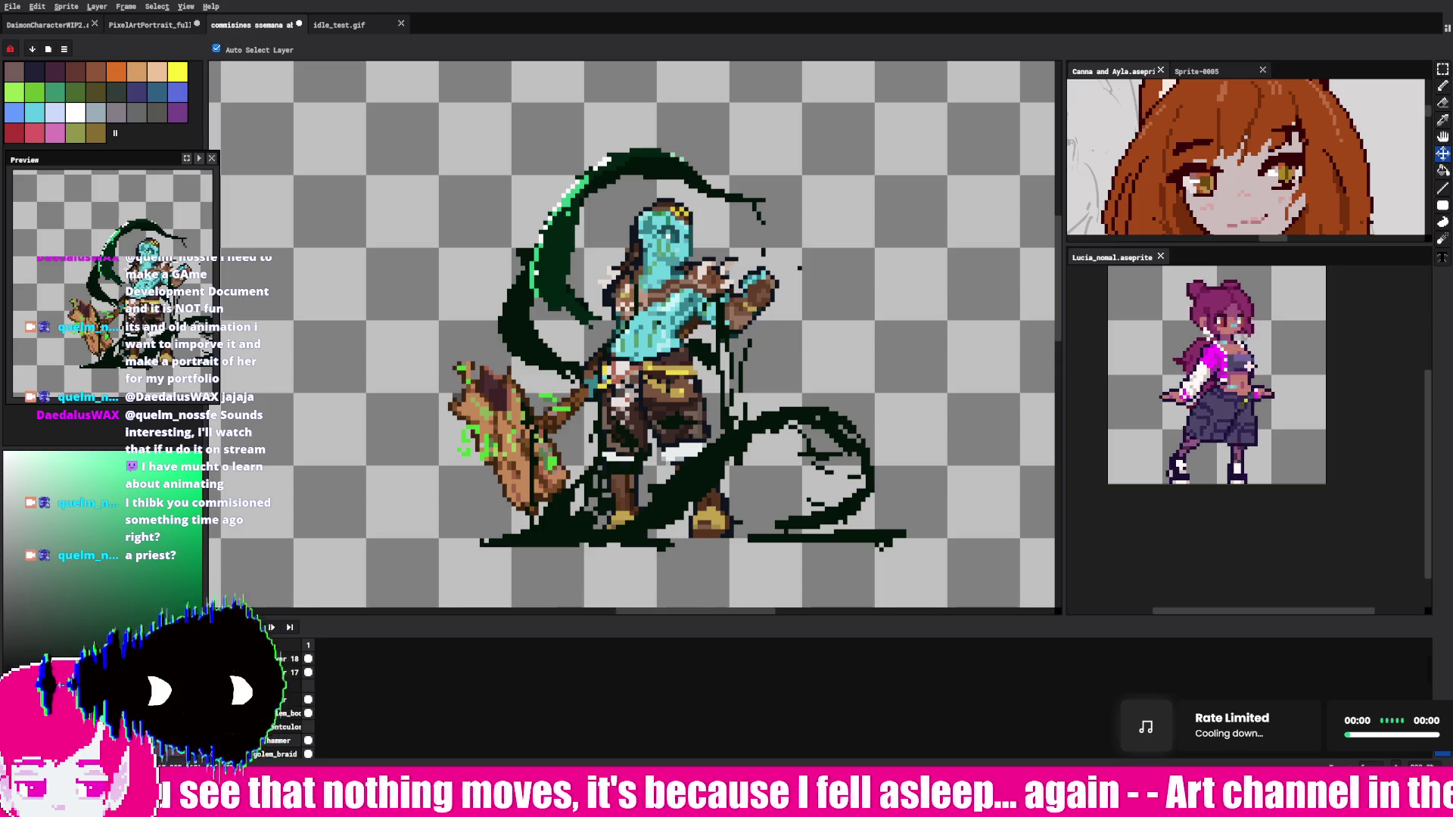
scroll(432, 430, down, 2)
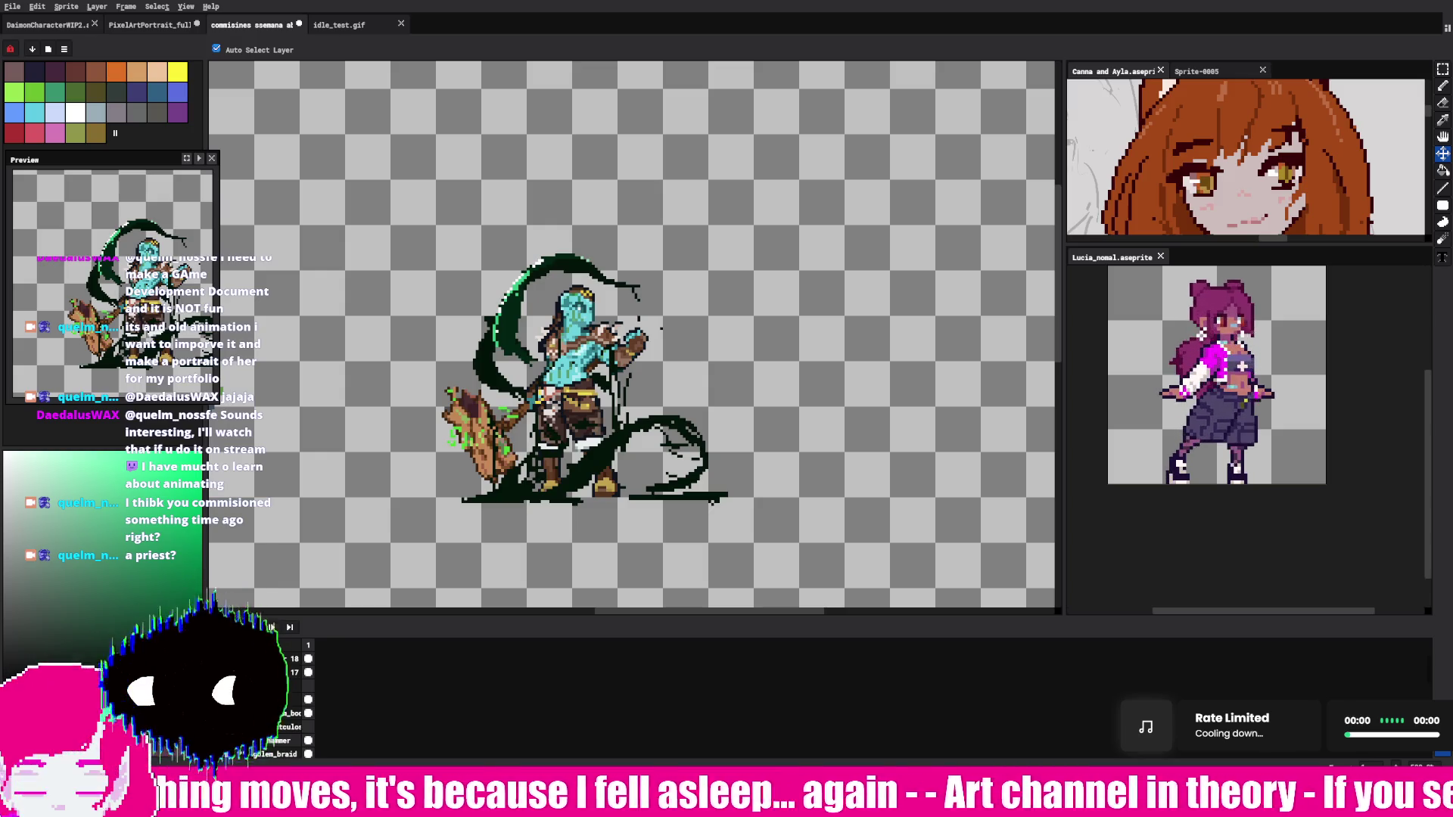
click(1442, 86)
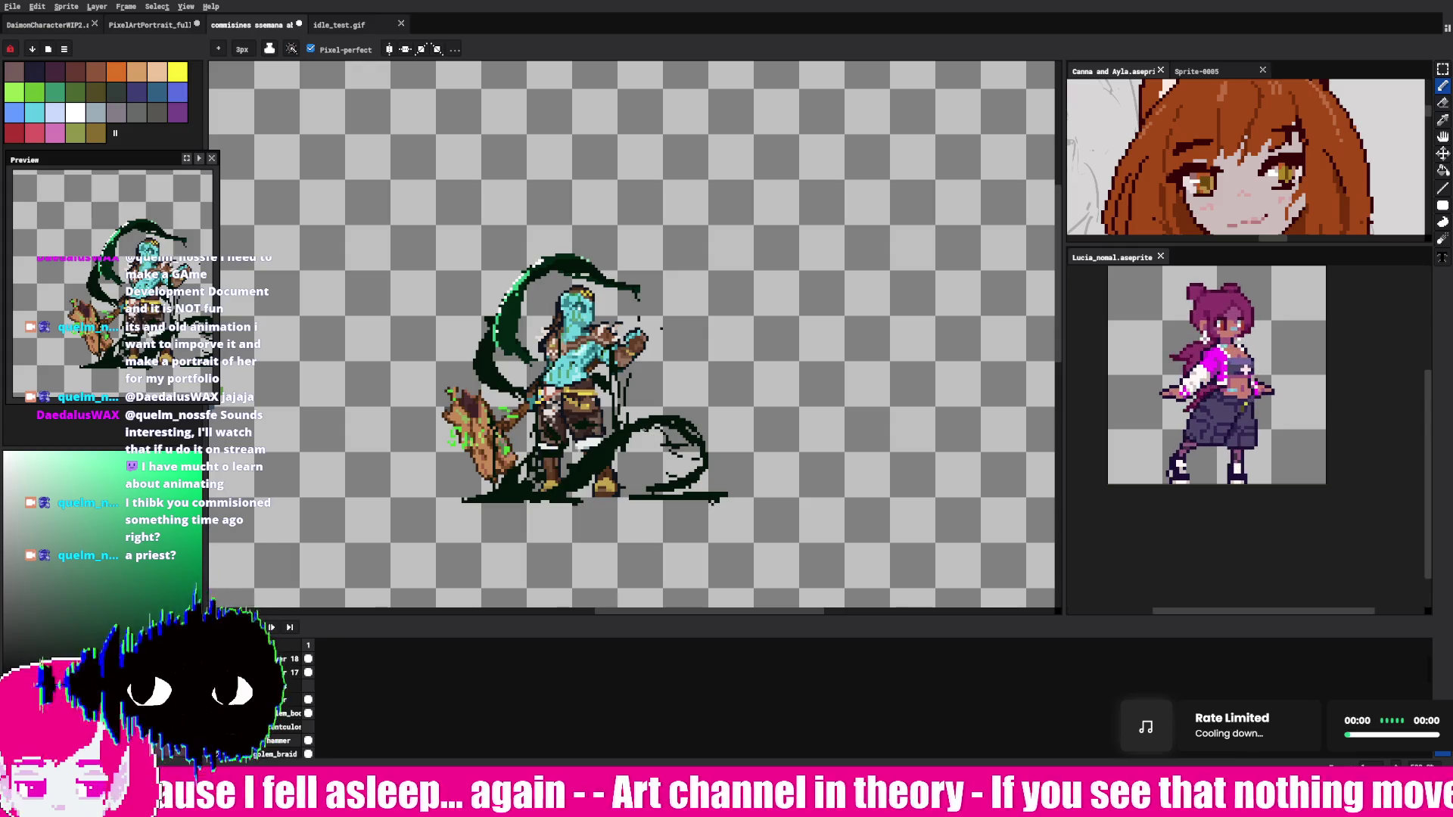
key(e)
key(b)
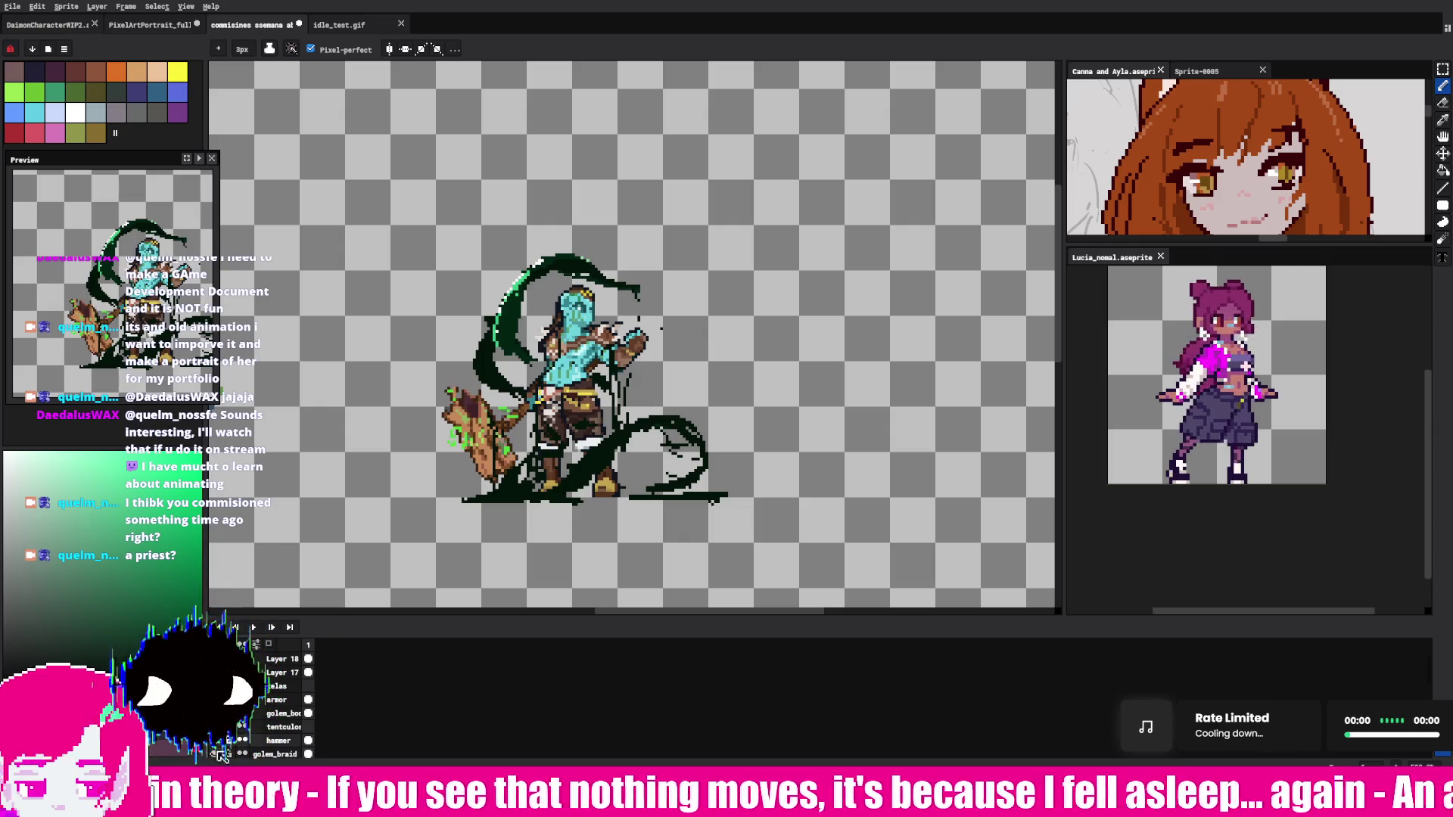
click(242, 741)
Step: Toggle the body, head, tentacle, eye and wing-sketch layers to inspect each one
click(242, 713)
click(243, 699)
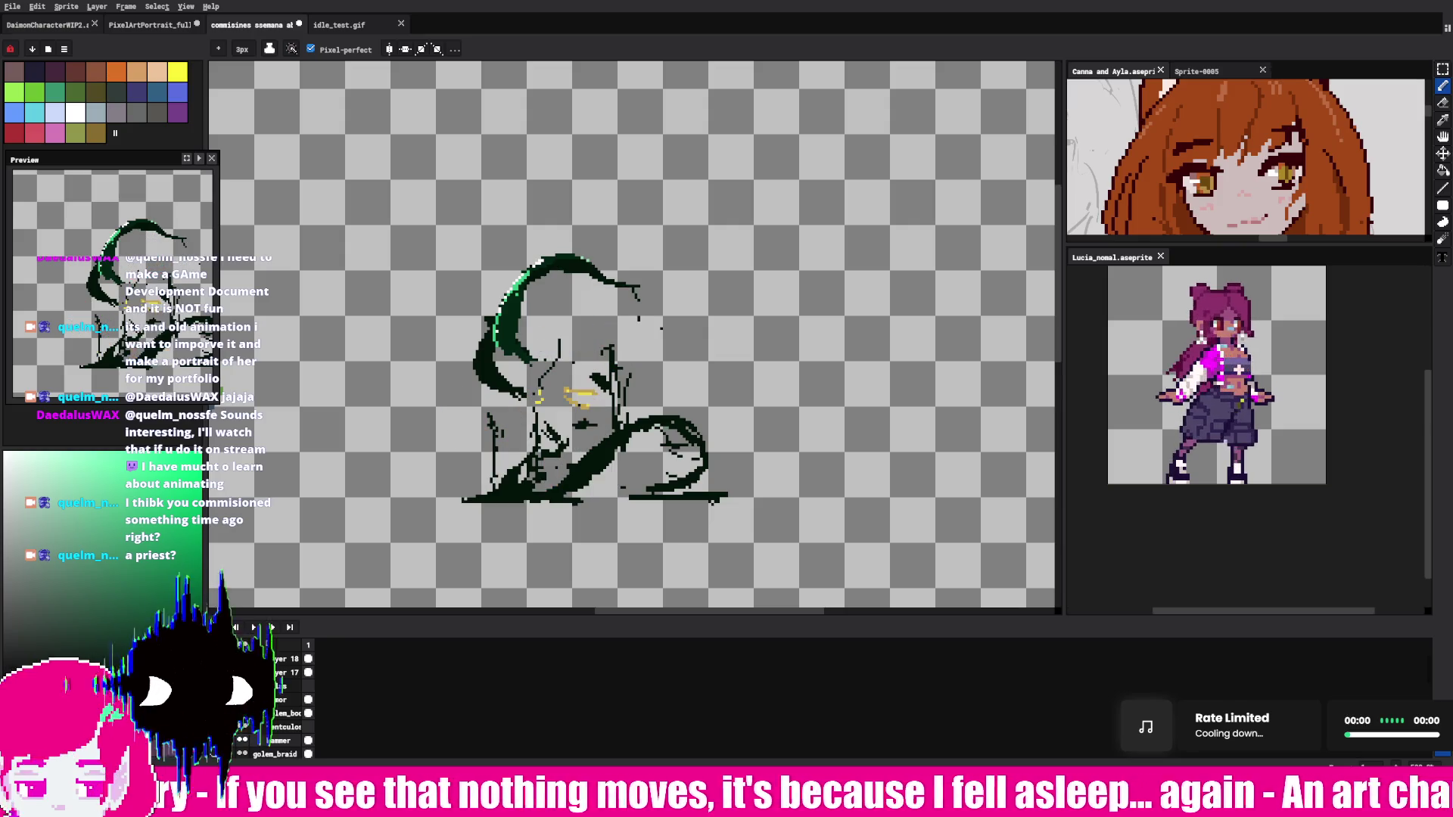
click(242, 727)
click(242, 726)
click(242, 672)
click(242, 672)
click(242, 685)
click(242, 685)
click(242, 686)
click(242, 713)
click(242, 713)
click(243, 713)
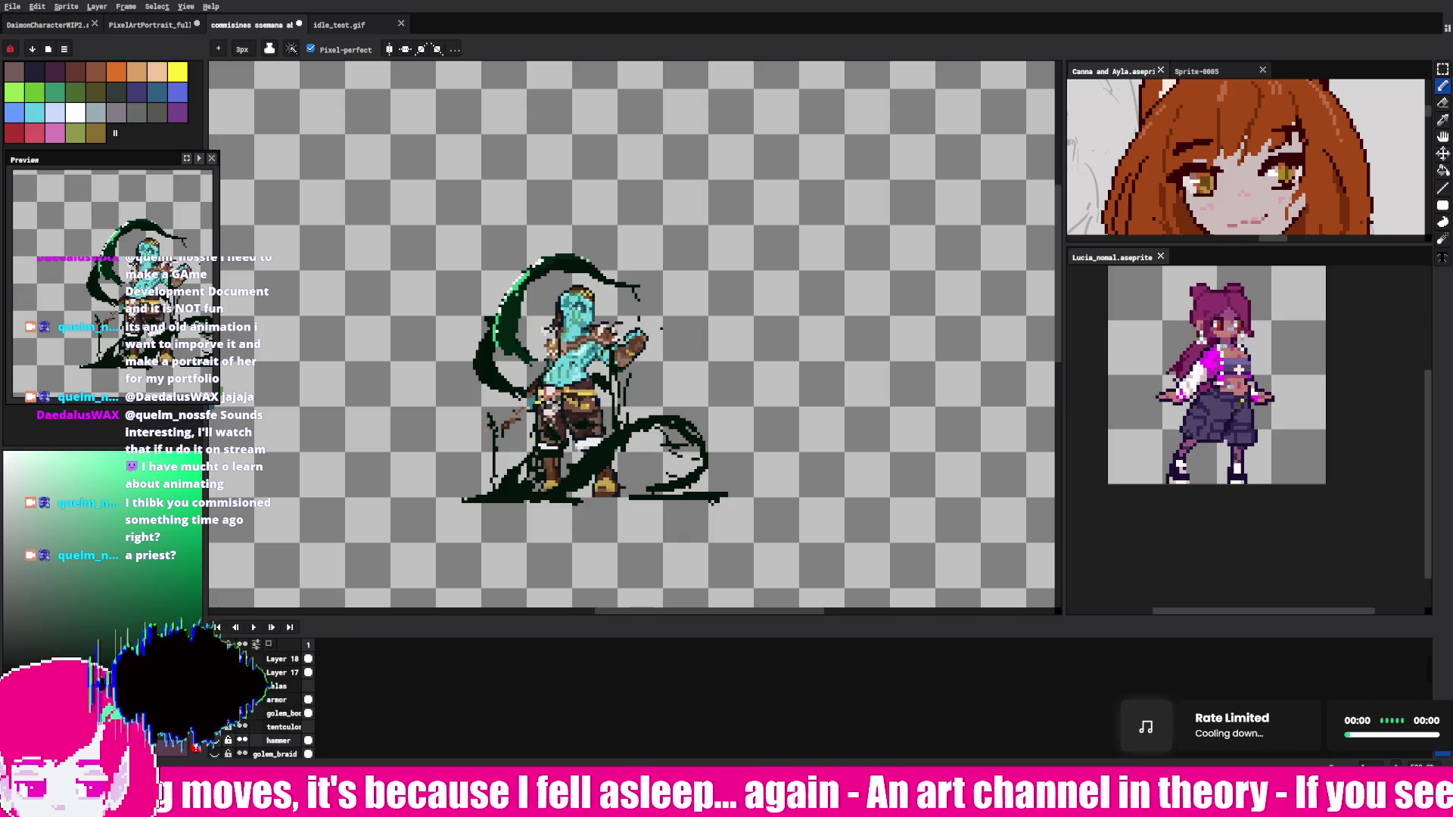
Step: Hide the body and tentacle layers and toggle the hammer layer to view it alone
click(217, 741)
click(217, 741)
click(218, 741)
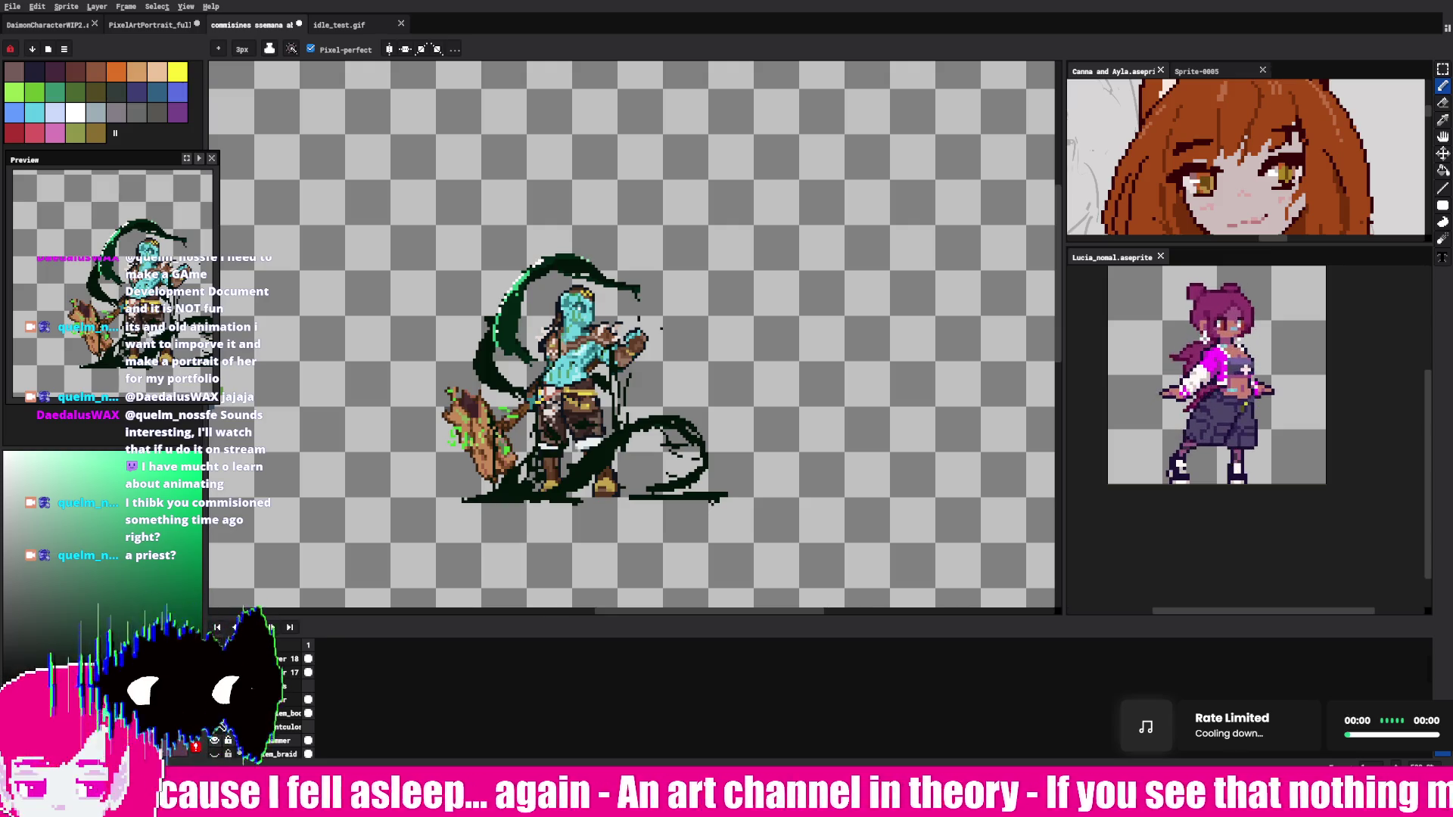
click(217, 712)
click(217, 726)
click(217, 740)
click(218, 741)
click(217, 741)
click(217, 741)
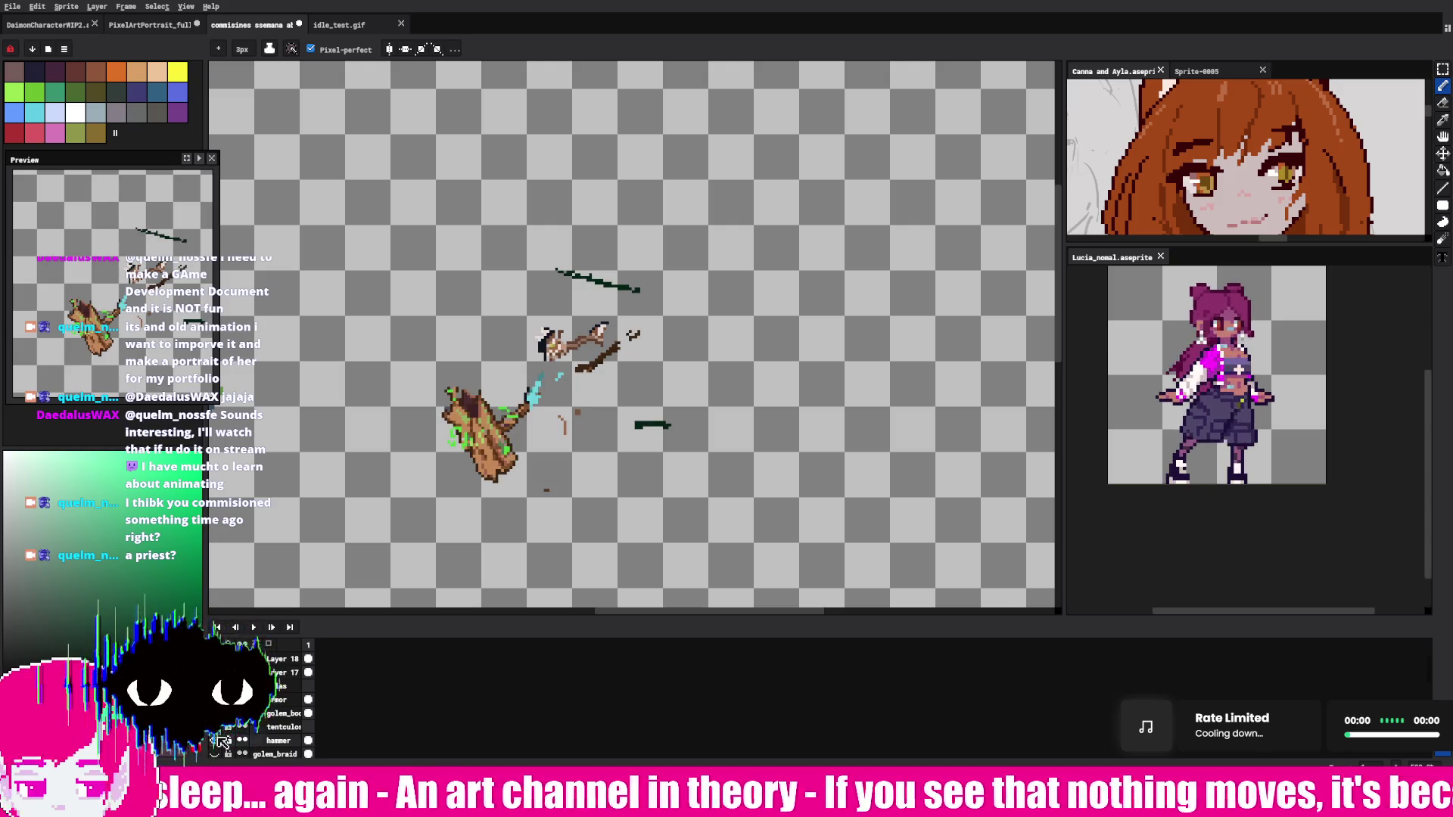
click(217, 741)
click(217, 741)
click(224, 741)
click(224, 741)
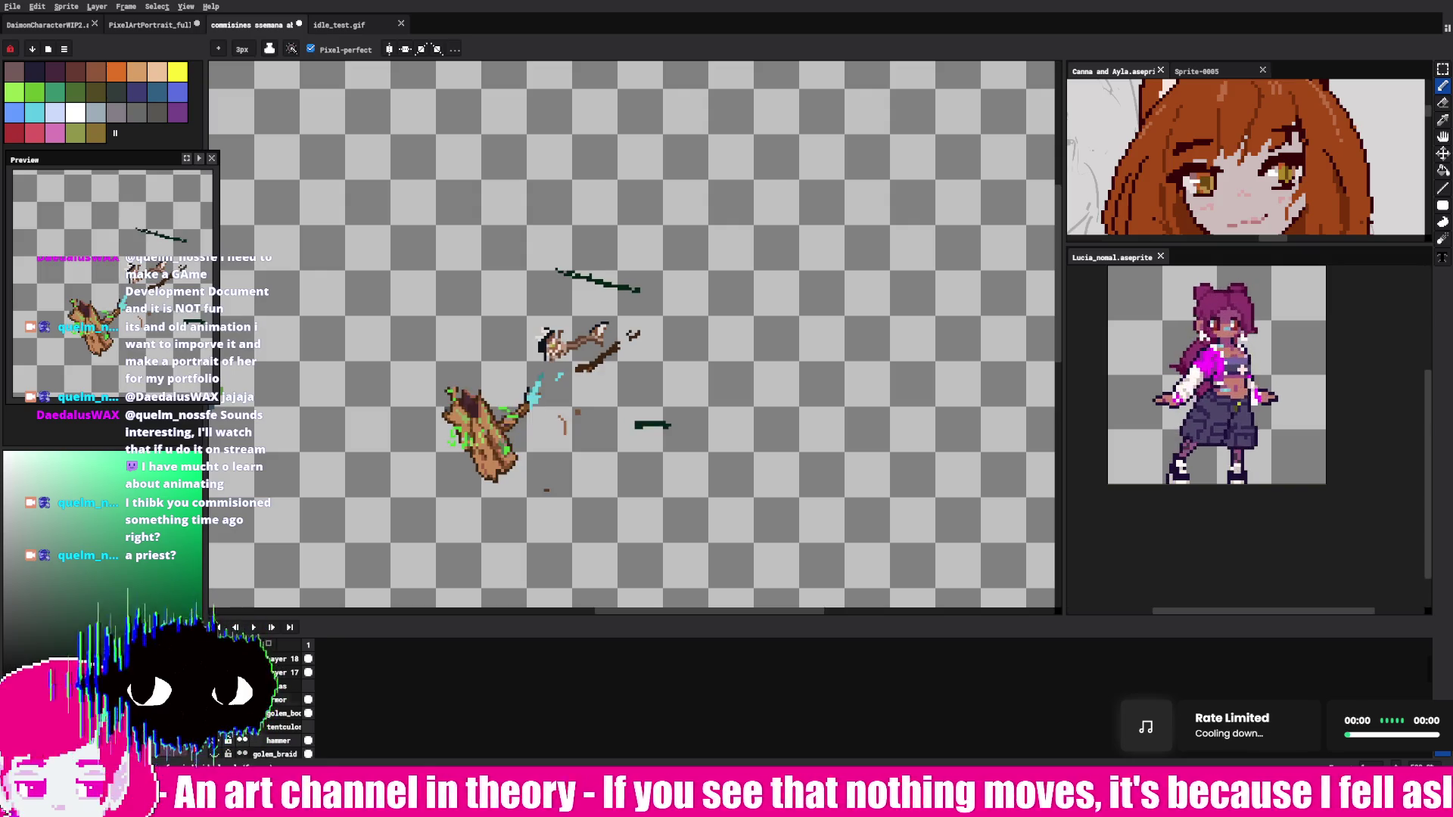
Step: Erase the stray dark green lines and show the body and tentacle layers again
key(e)
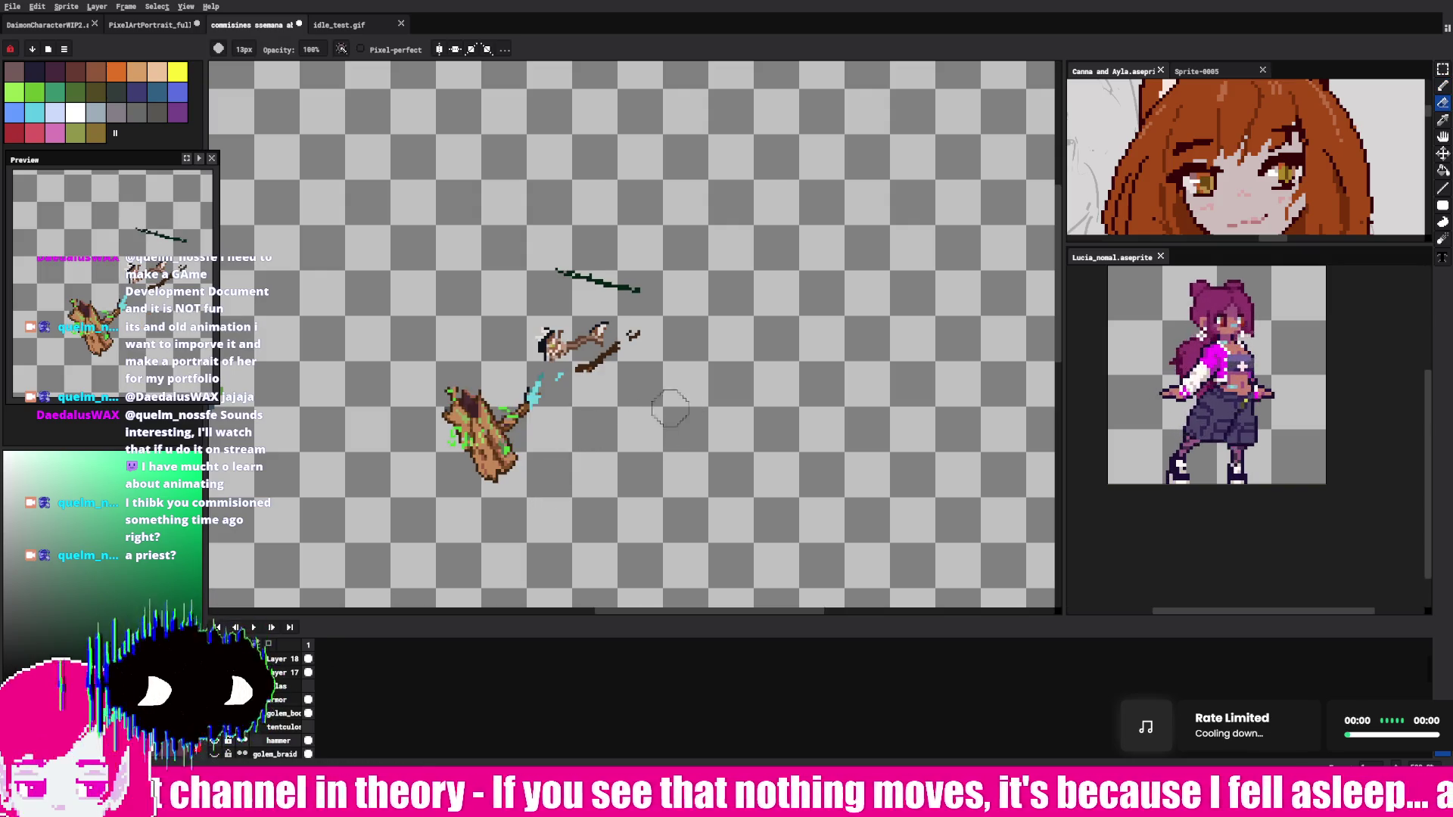
drag(559, 271, 633, 286)
key(b)
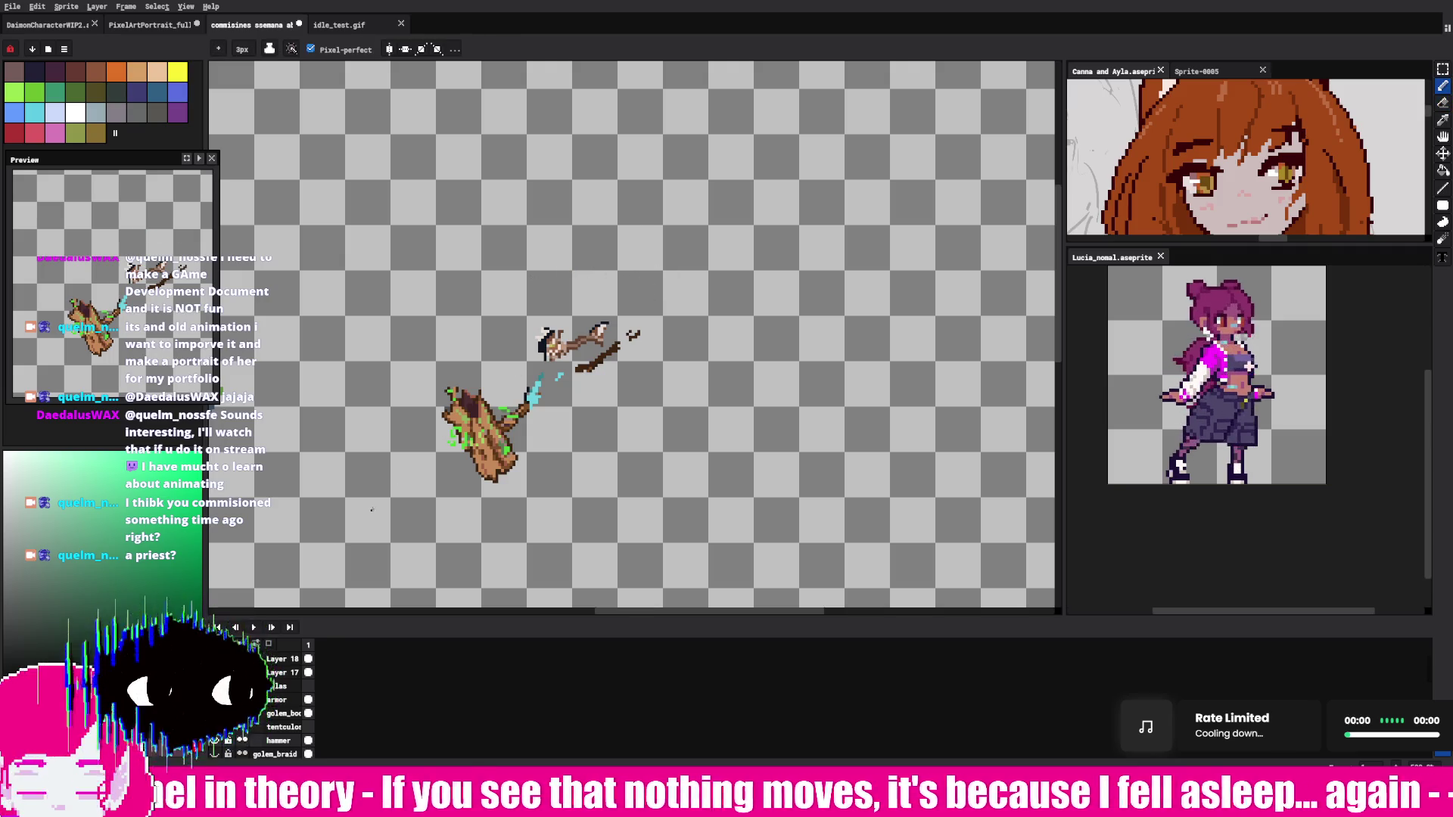
click(224, 728)
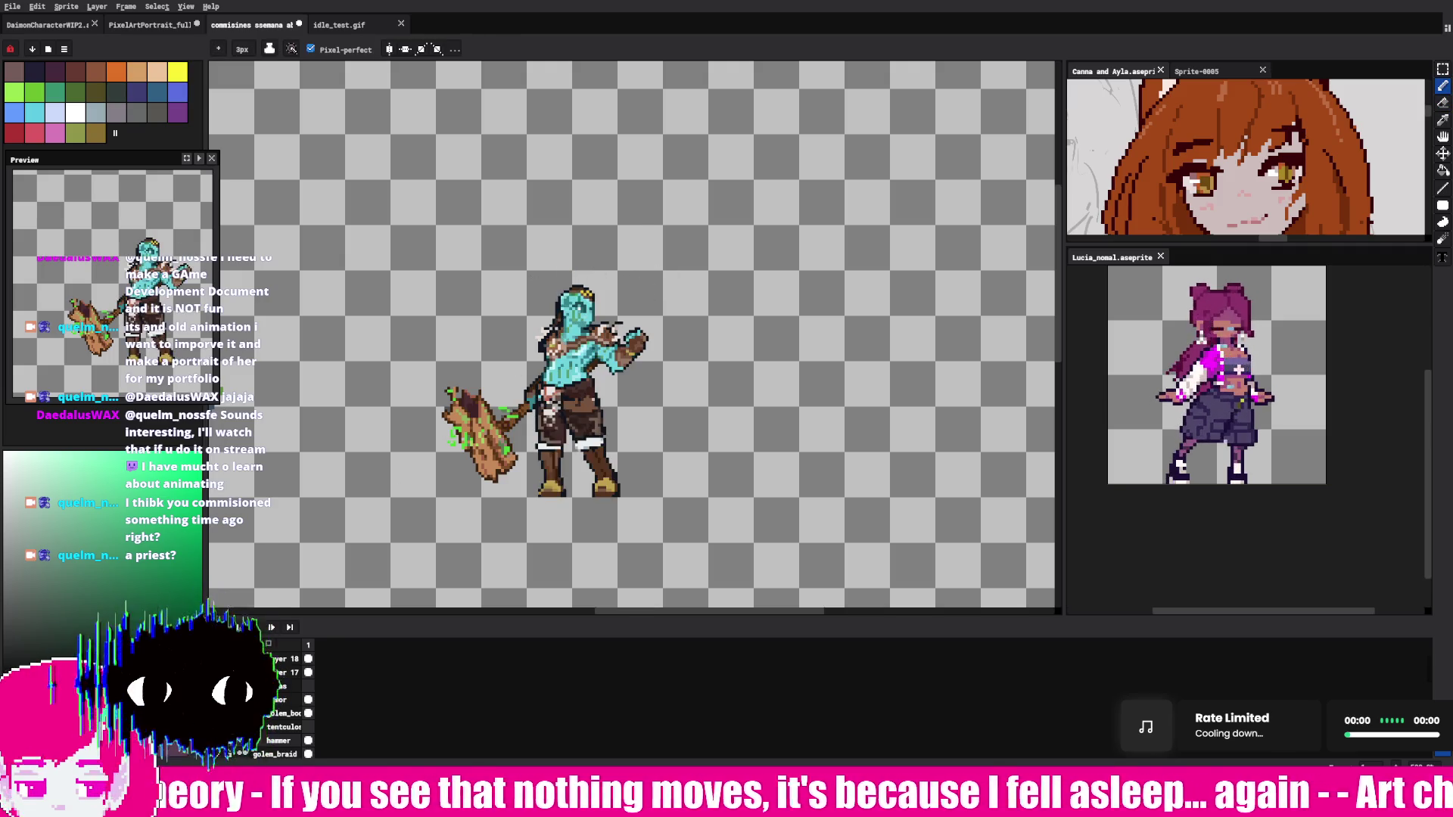
click(228, 727)
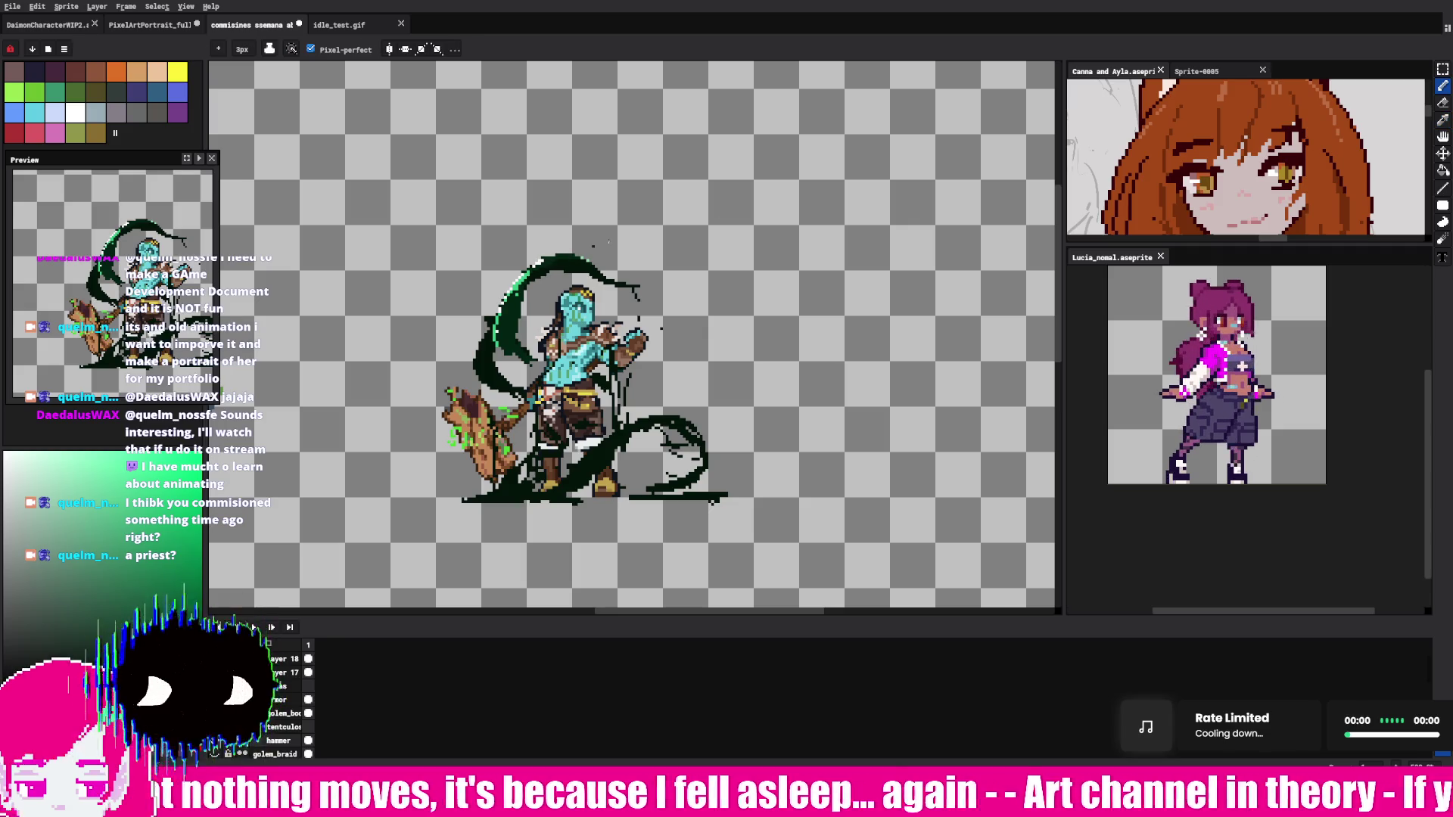
click(1443, 119)
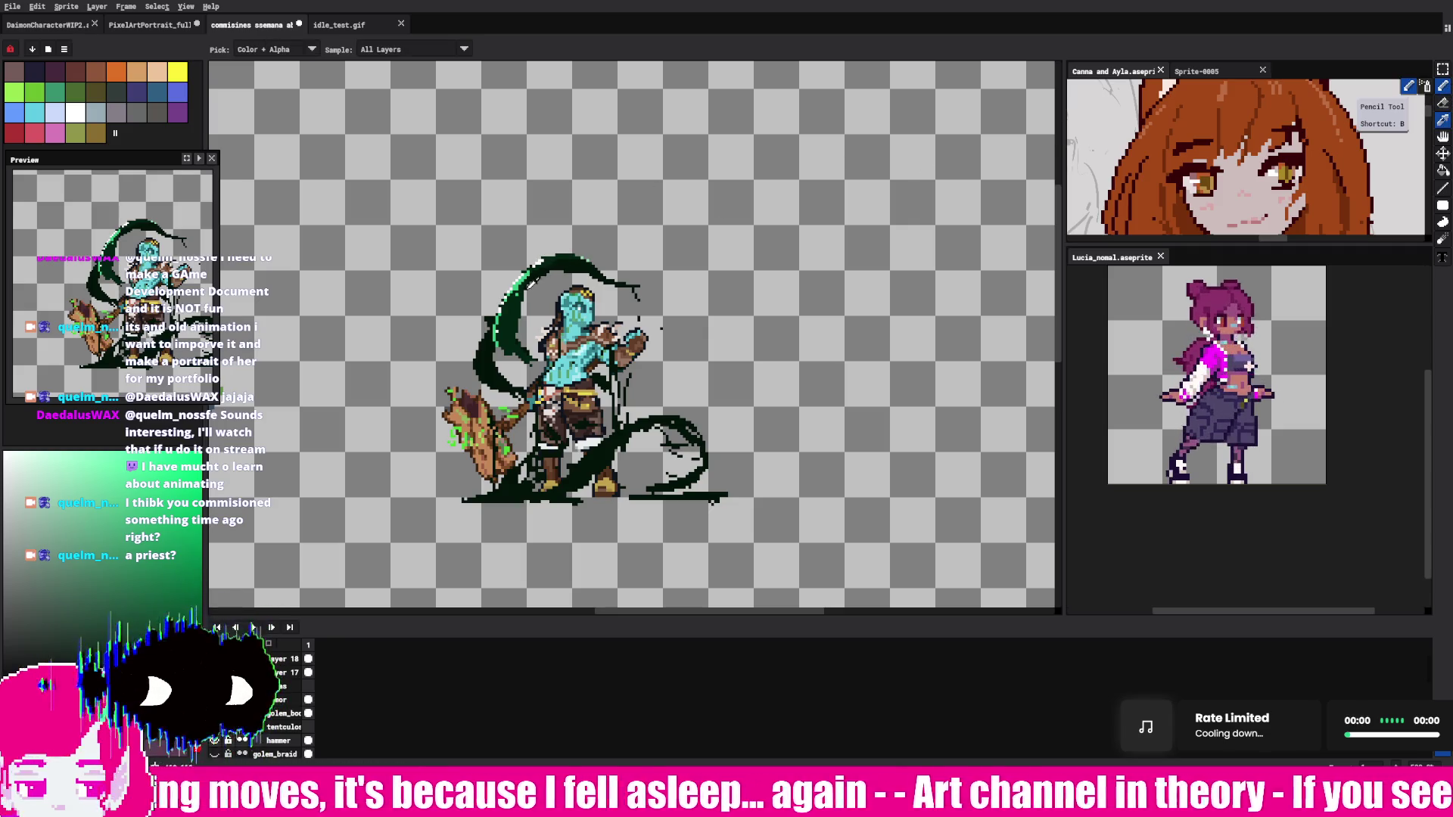
key(b)
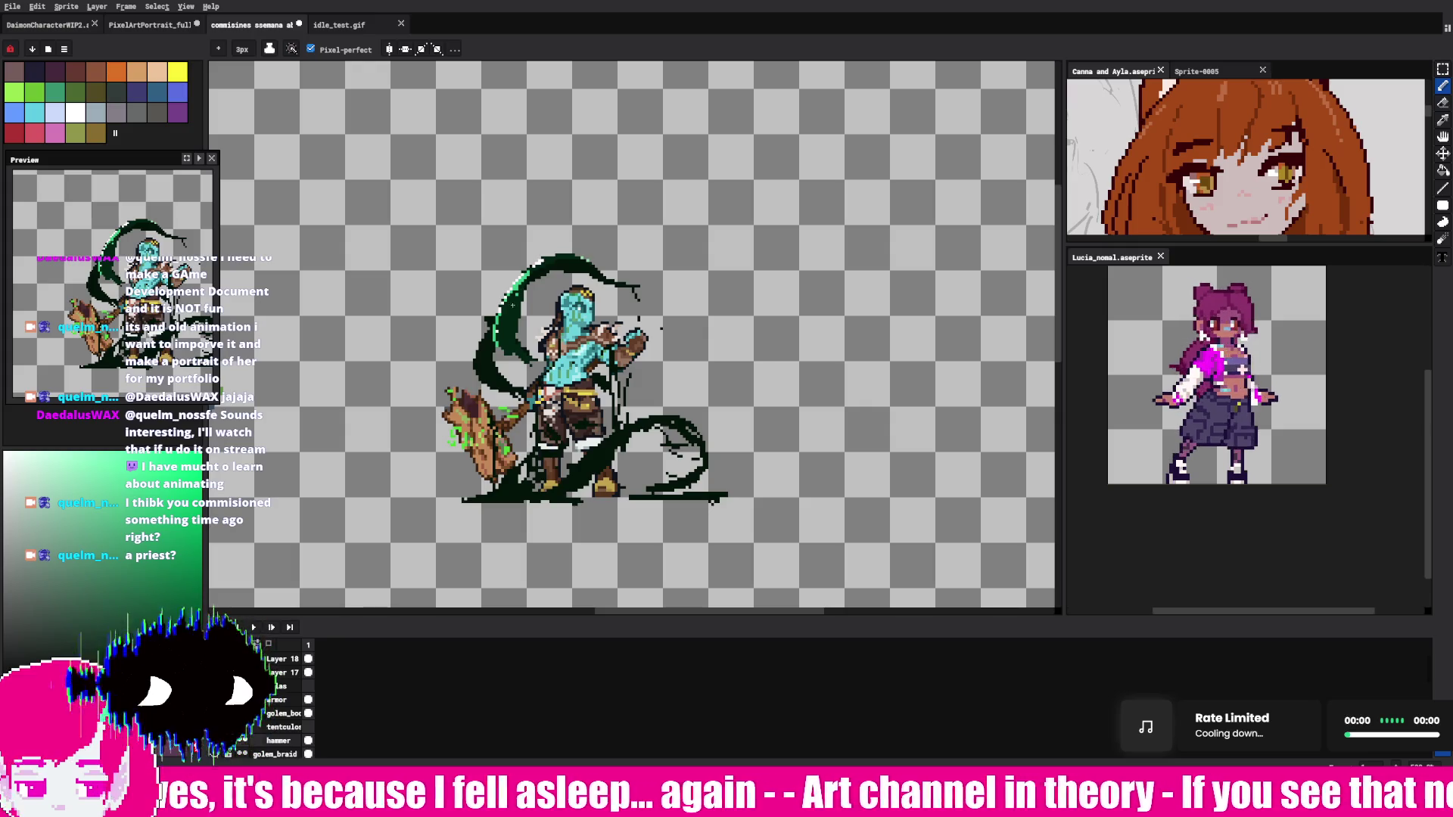
key(v)
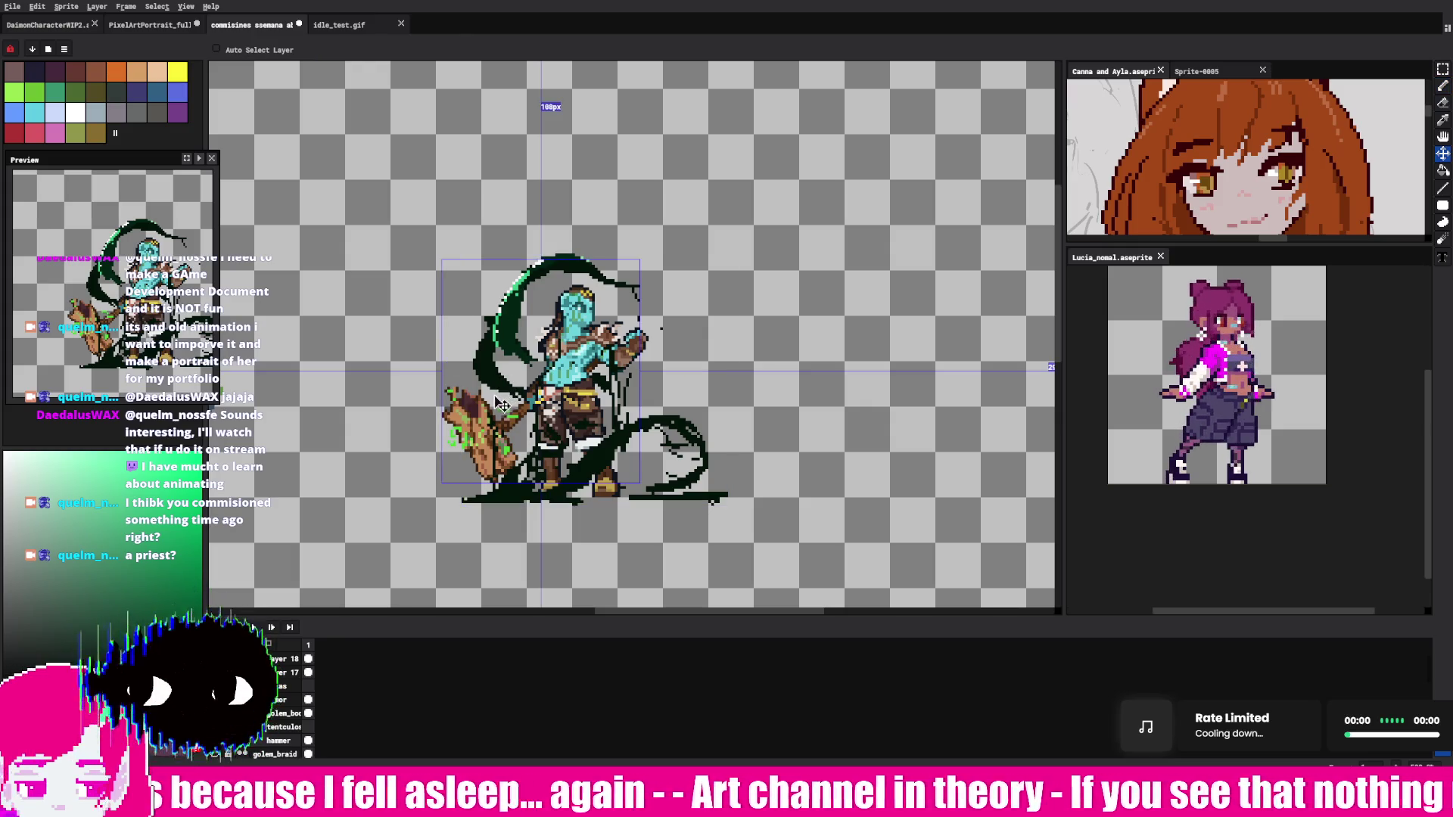
key(b)
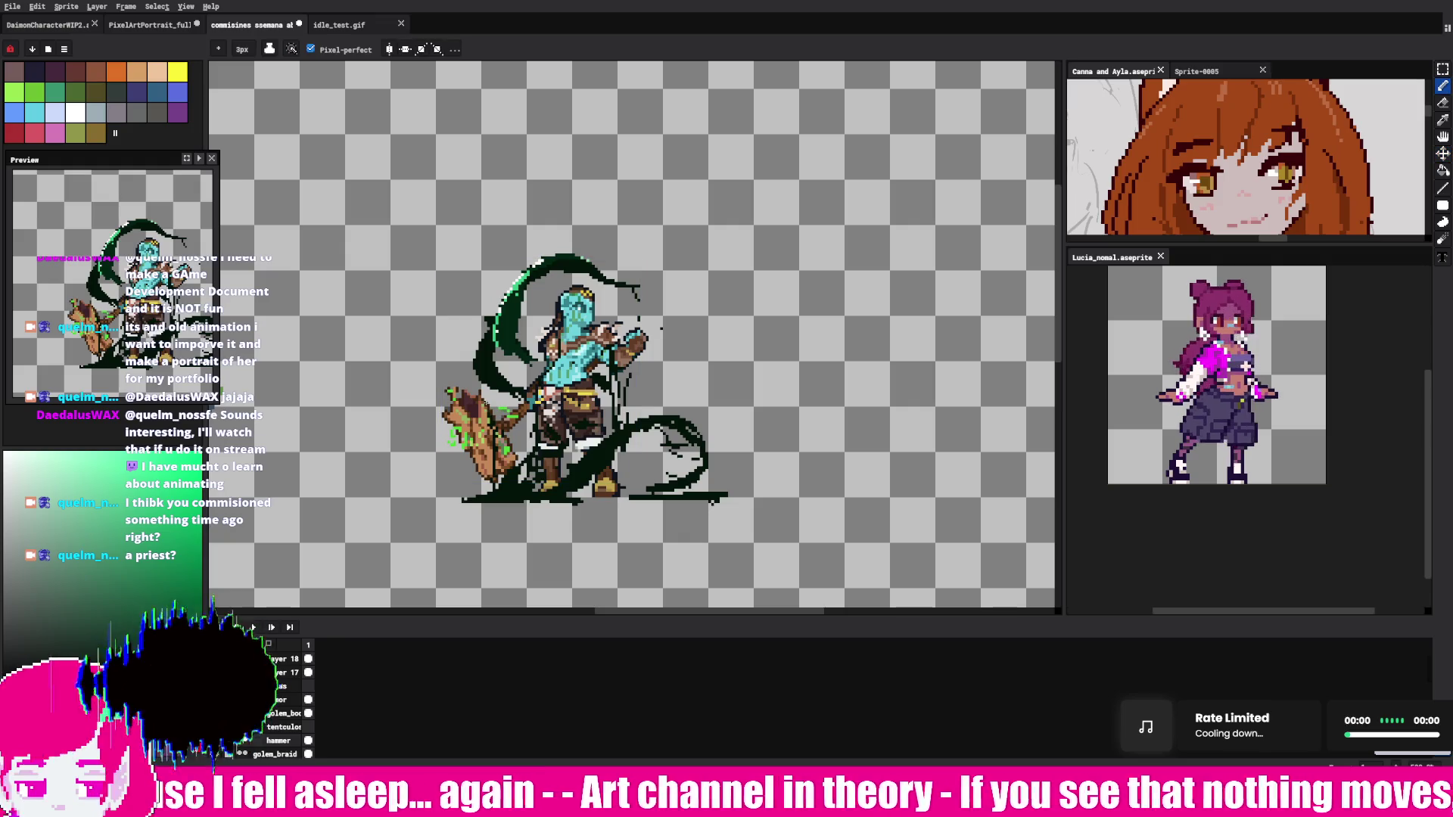
key(v)
key(b)
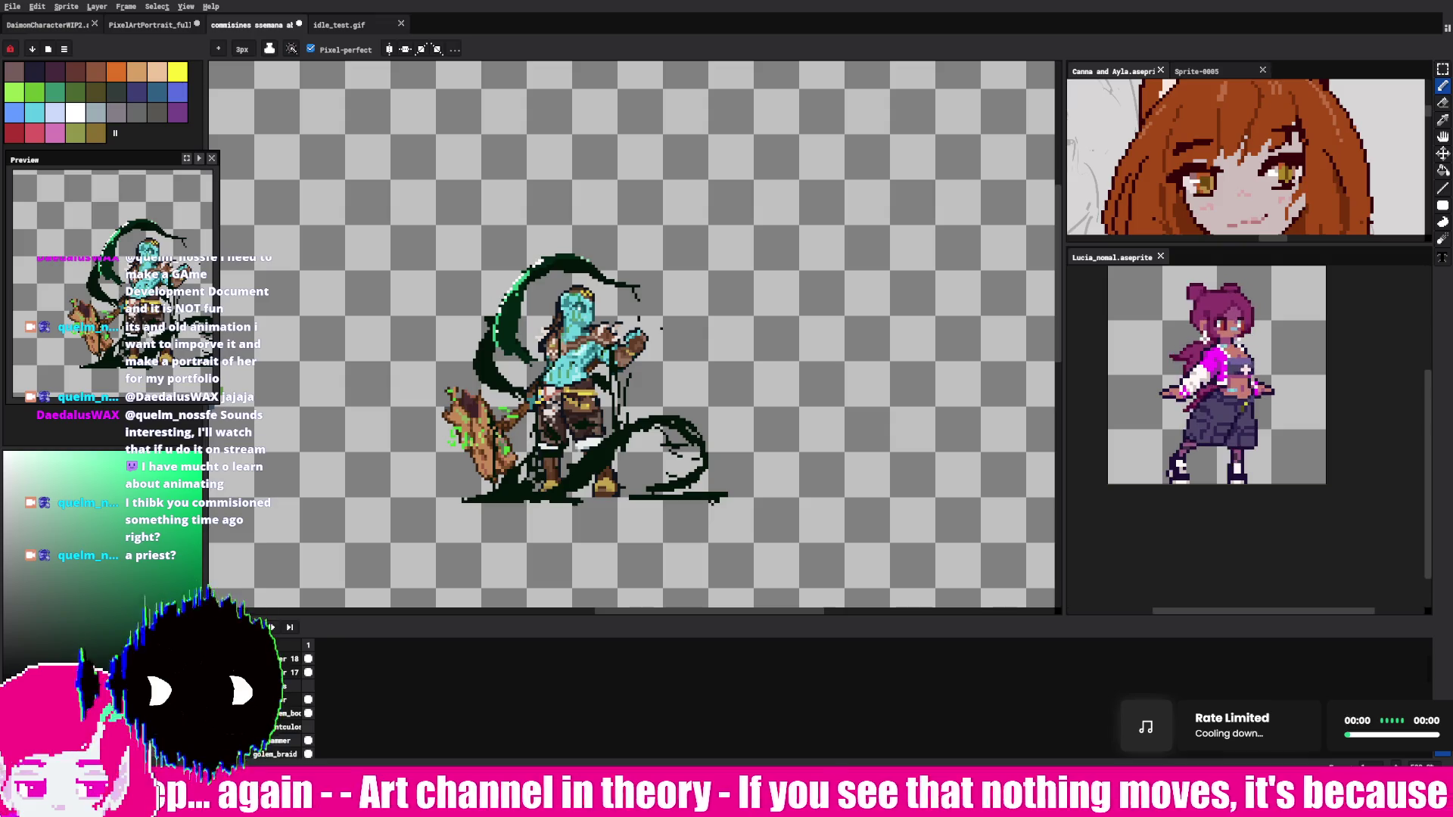
key(v)
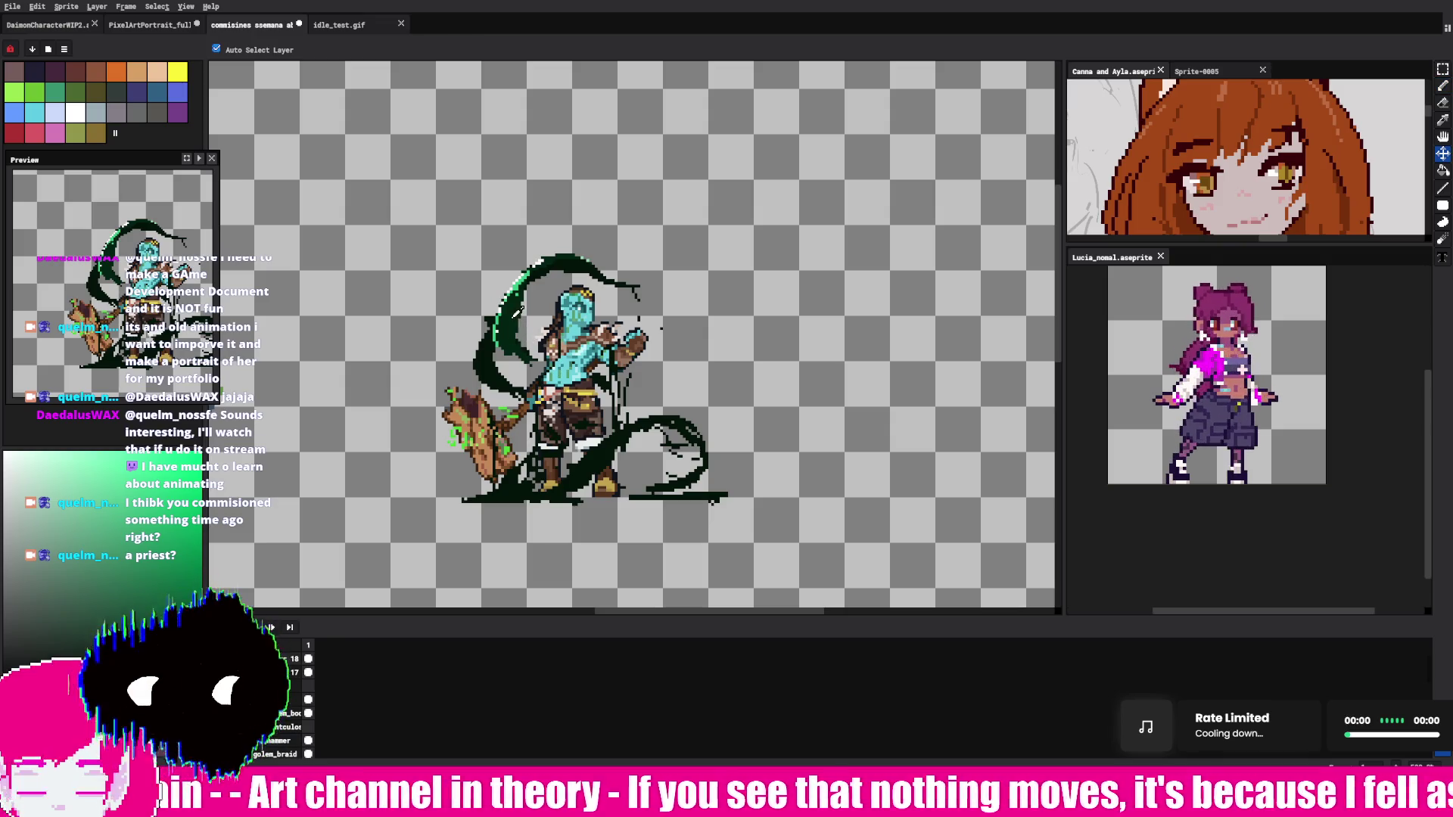
click(1442, 86)
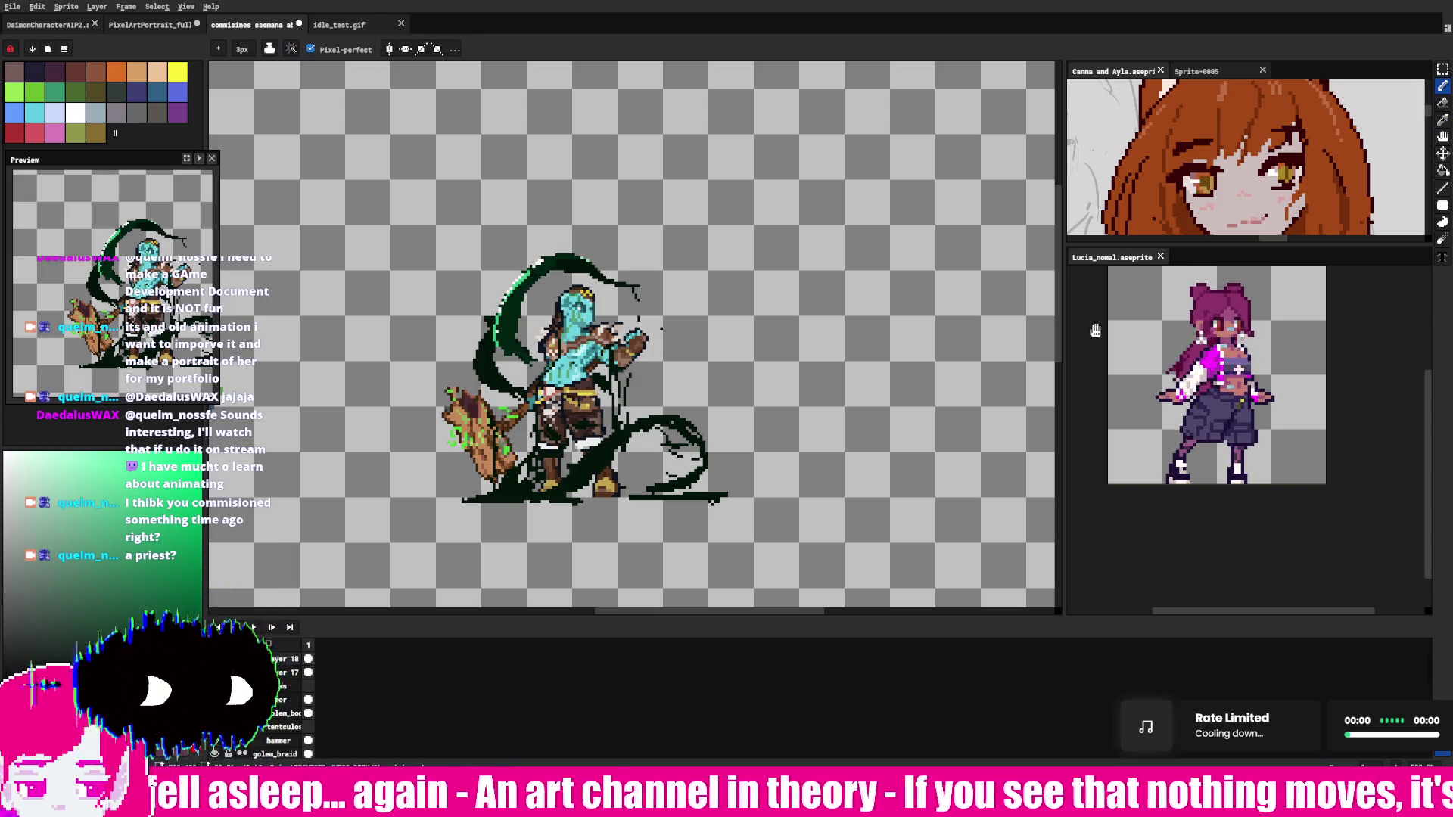
Step: Zoom in and paint bright green highlights along the left tentacle, sampling its green
scroll(556, 329, up, 1)
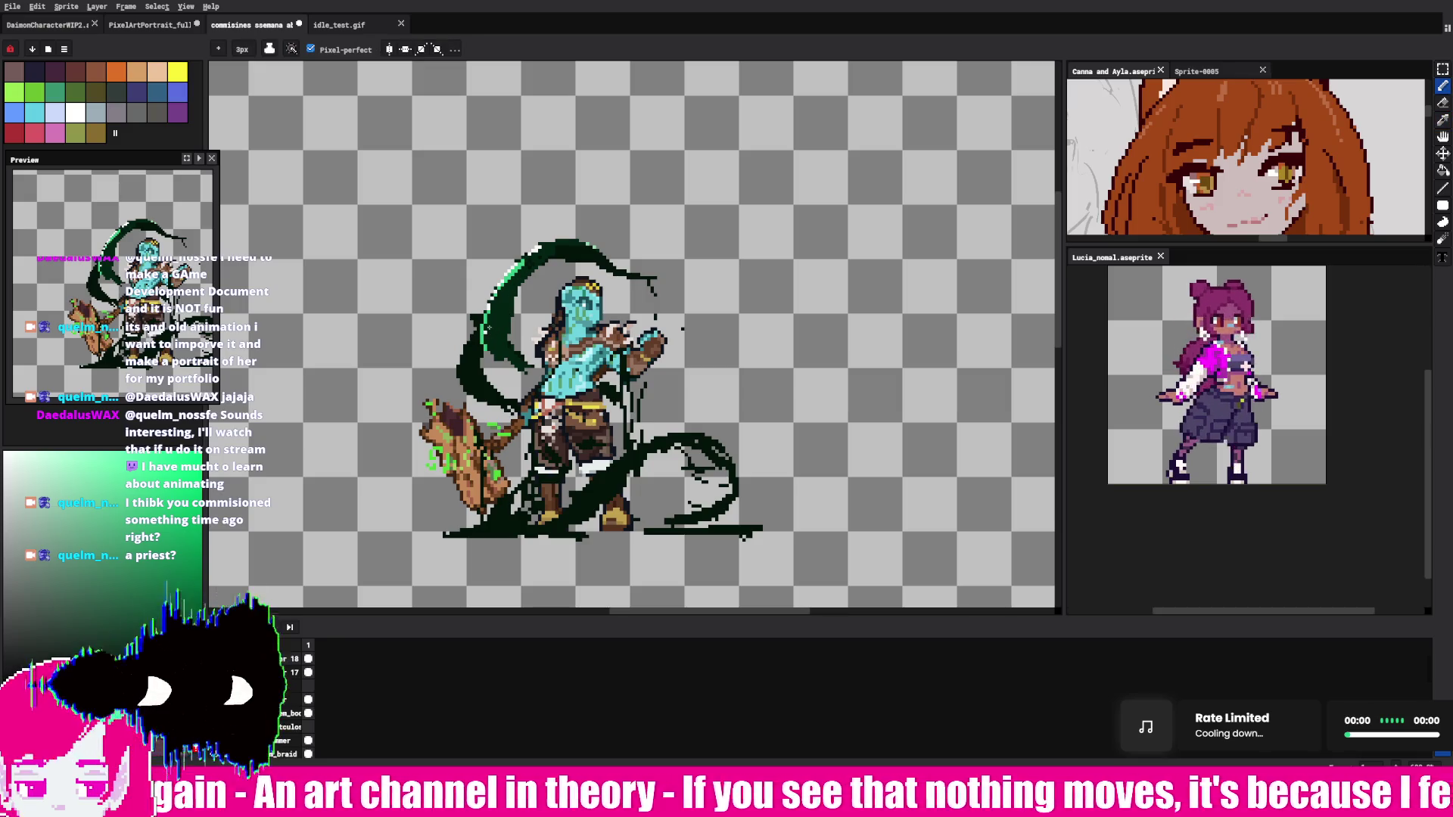
drag(496, 362, 505, 297)
key(i)
key(ctrl+z)
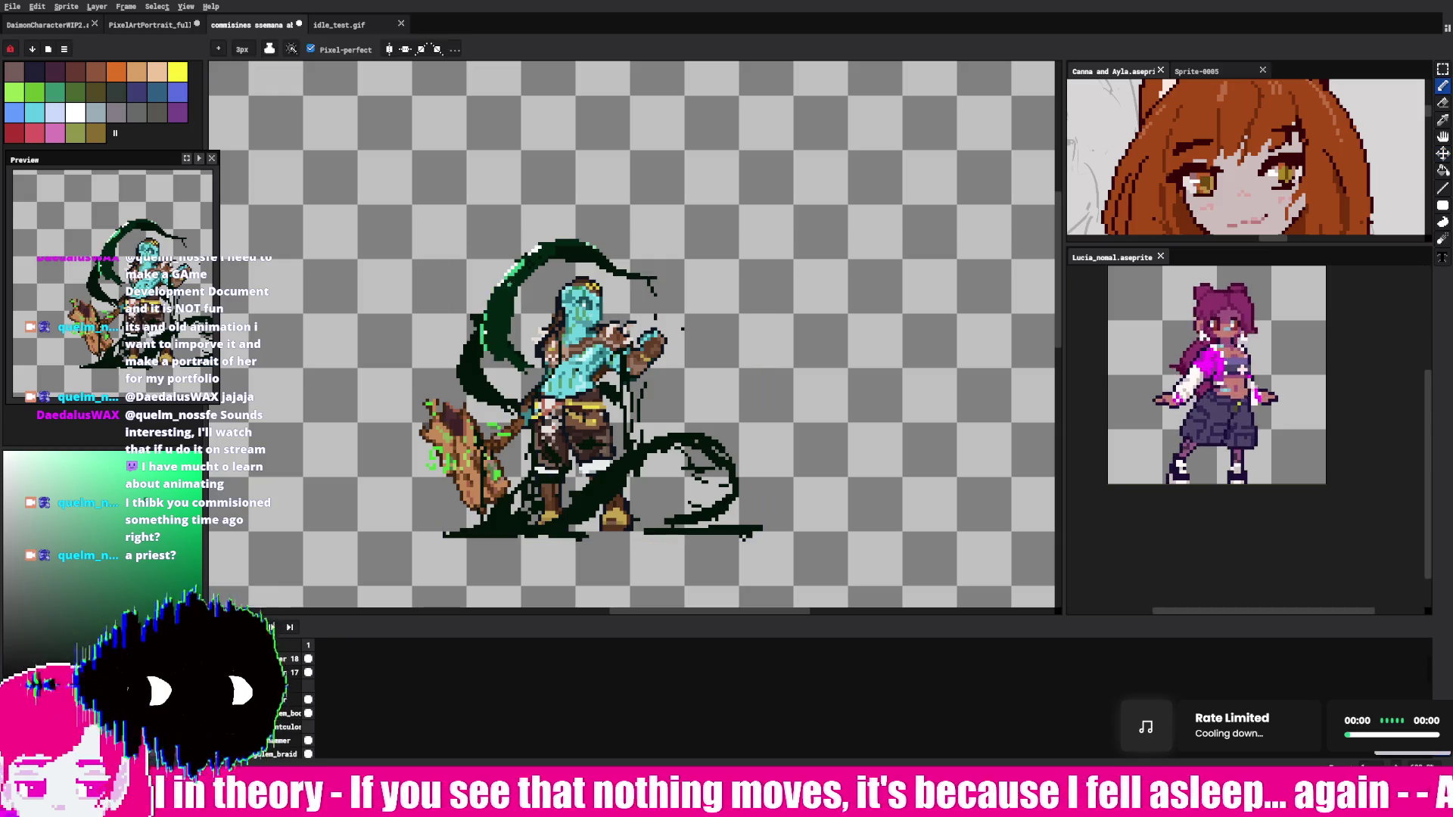
mouse_move(505, 282)
mouse_down()
mouse_move(493, 321)
mouse_move(519, 259)
mouse_up()
alt+click(502, 295)
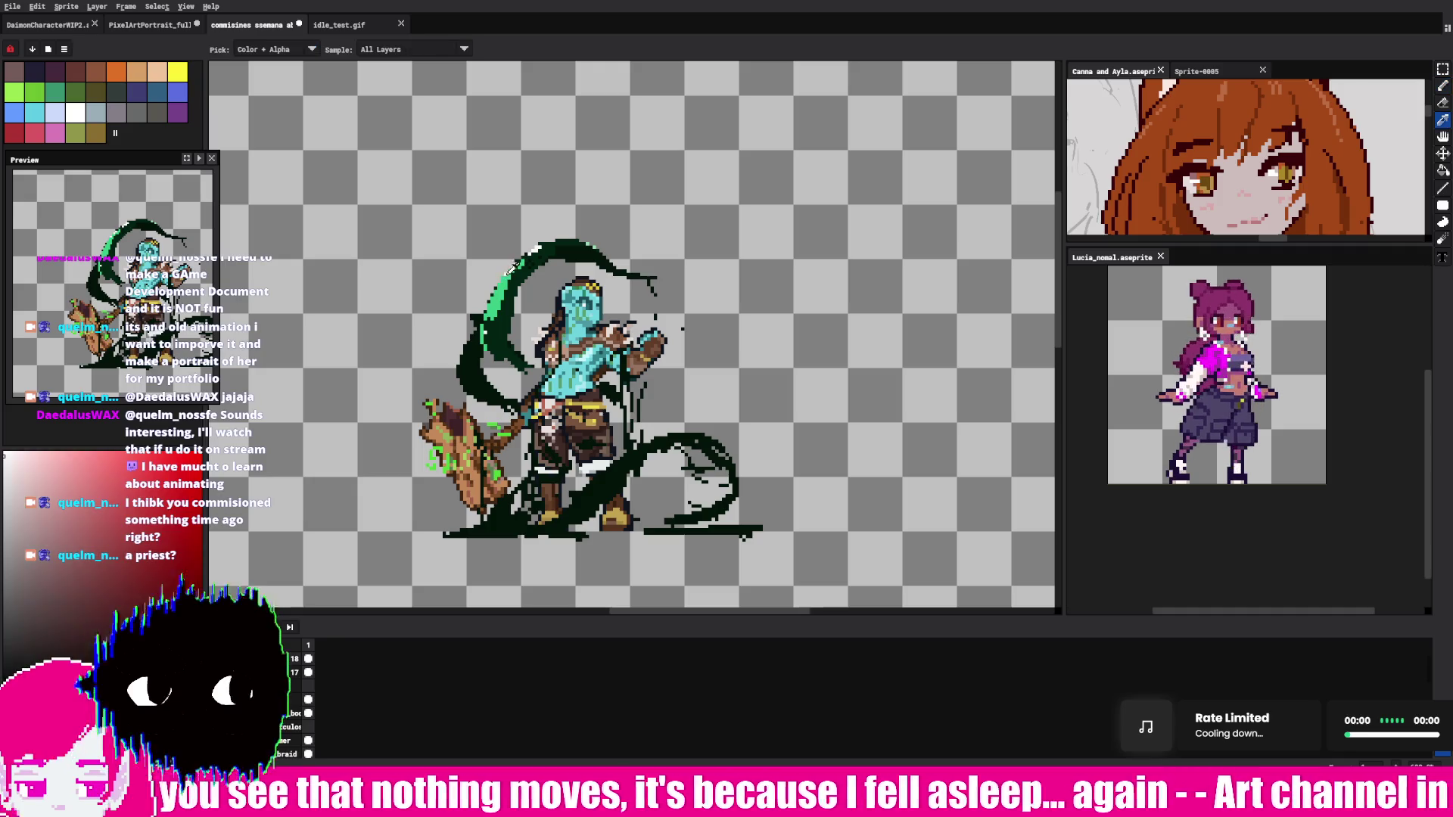
alt+click(502, 296)
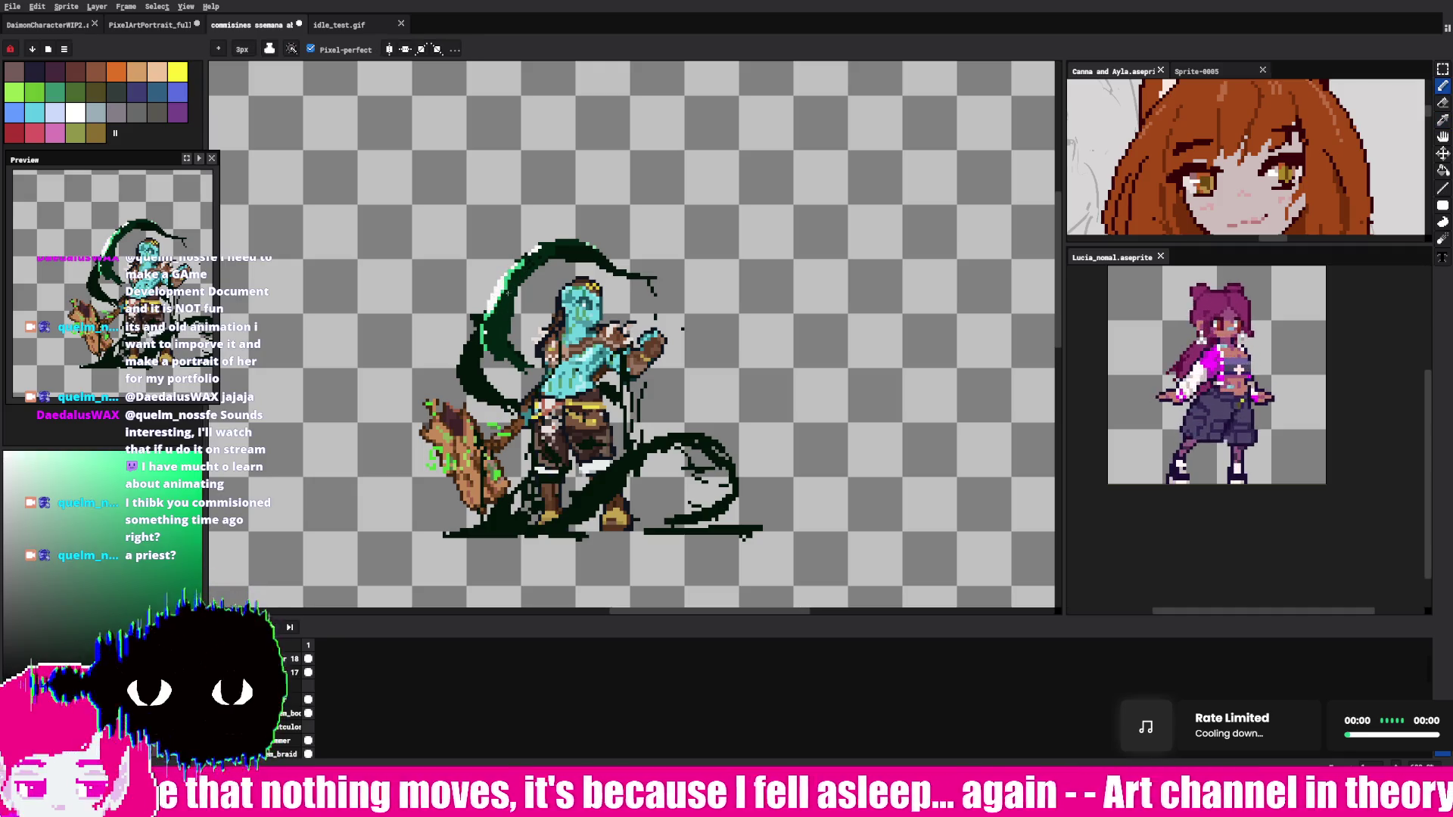
alt+click(490, 333)
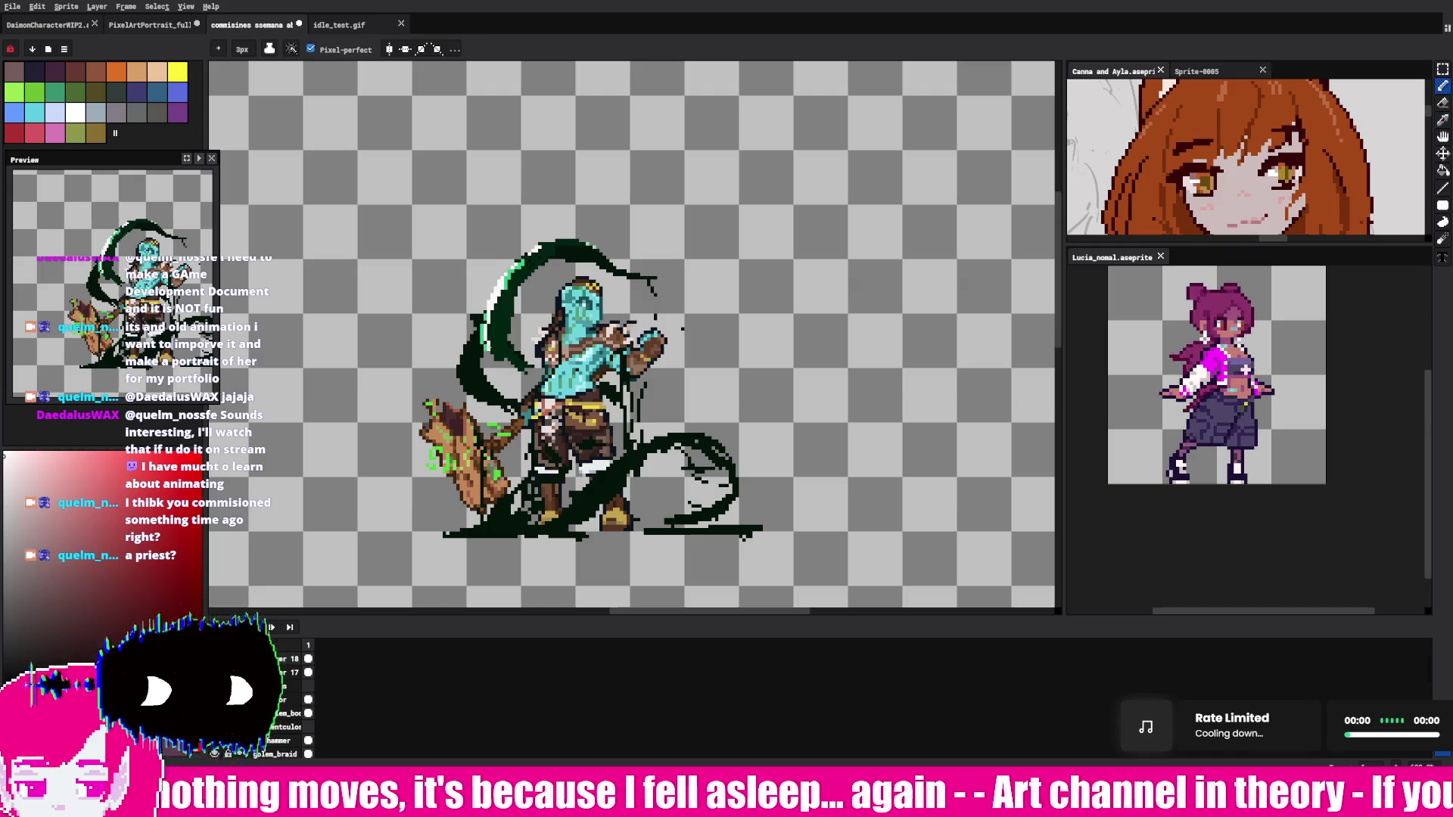
alt+click(506, 340)
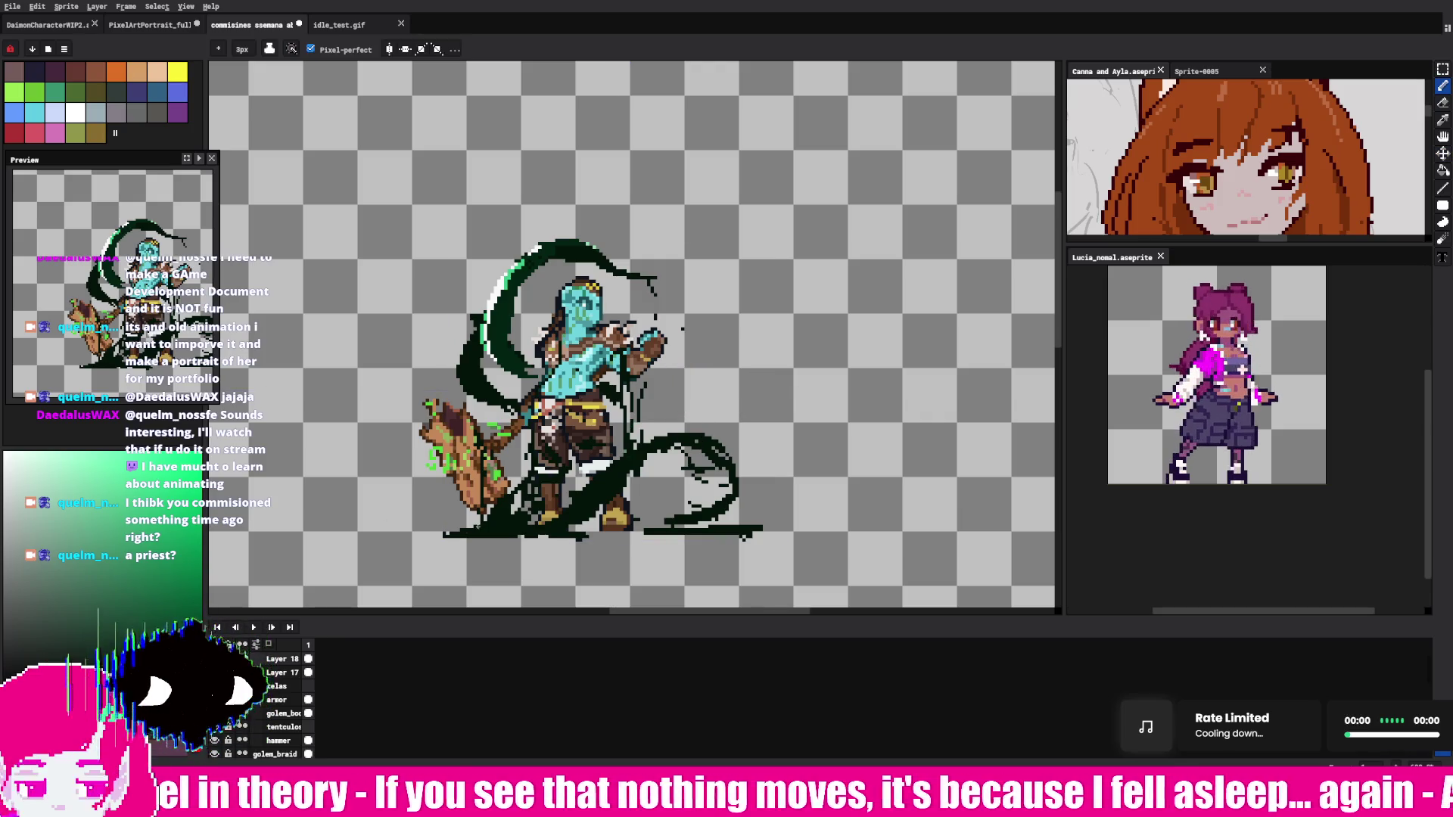
Step: Add dark strokes along the tentacle base and loops, and redraw the lower-left loop further right
drag(481, 531, 407, 514)
drag(522, 532, 678, 530)
key(e)
key(b)
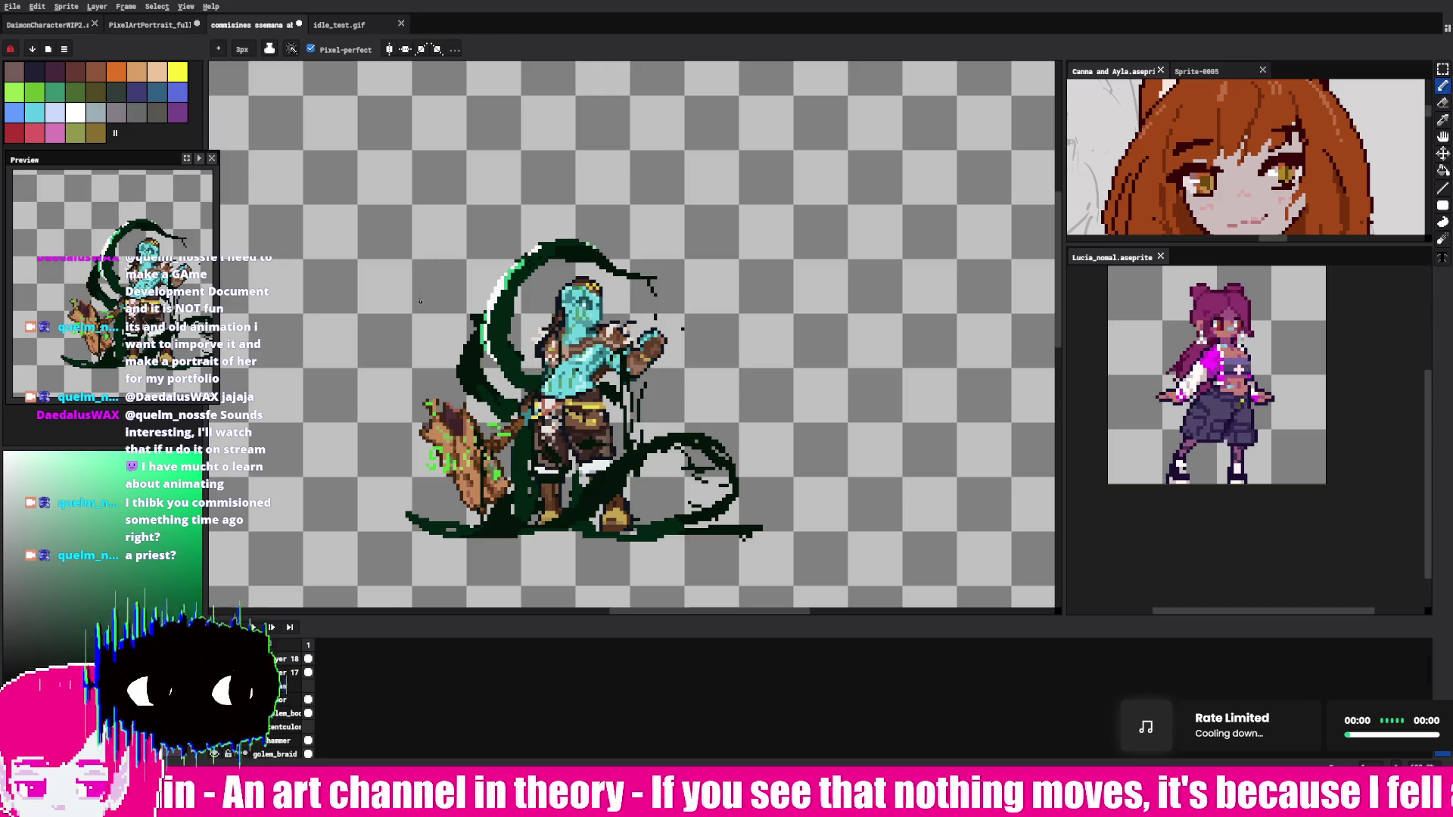
drag(409, 514, 393, 424)
drag(749, 452, 747, 520)
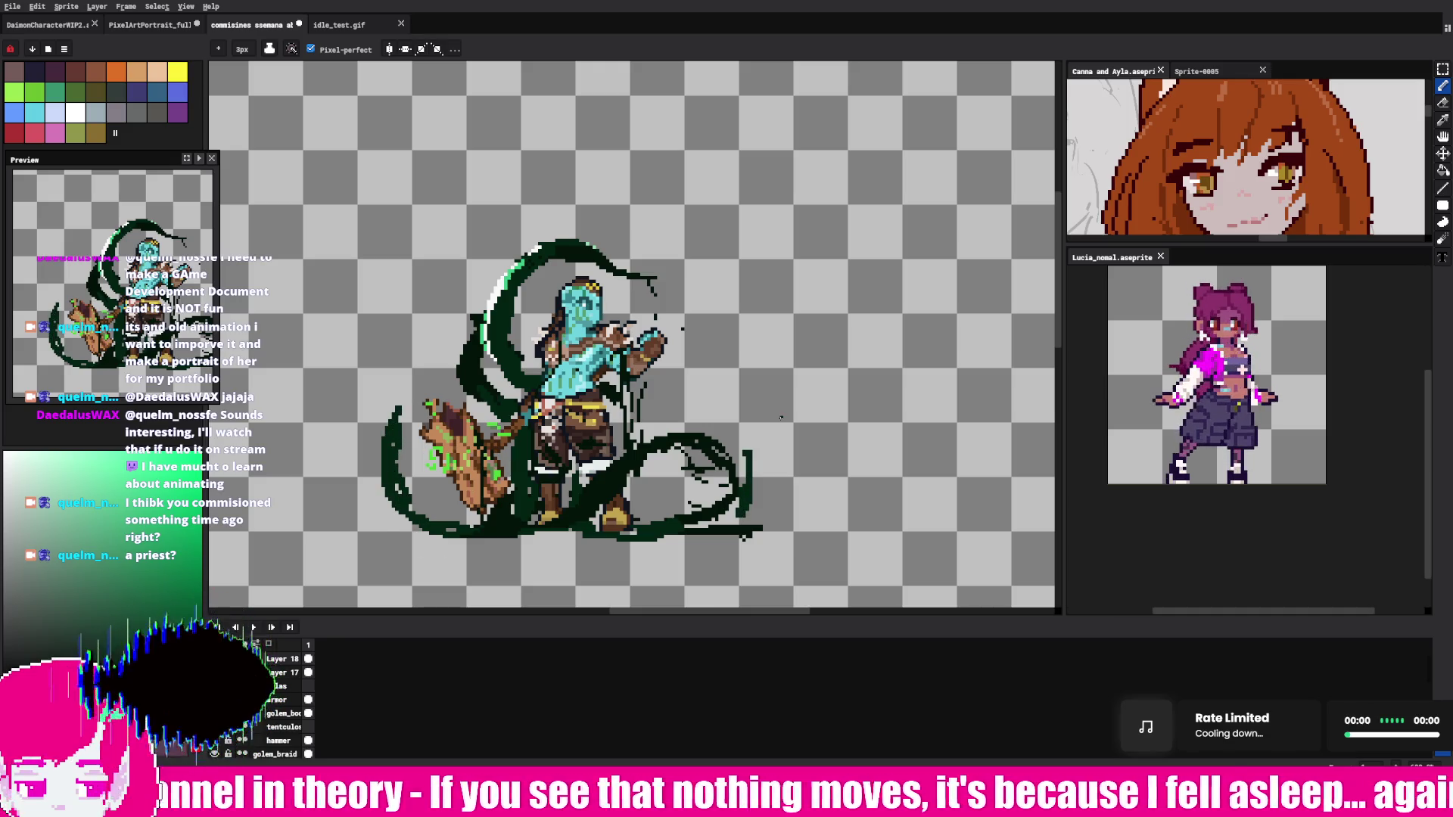
key(e)
mouse_move(390, 412)
mouse_down()
mouse_move(416, 534)
mouse_move(392, 435)
mouse_up()
key(b)
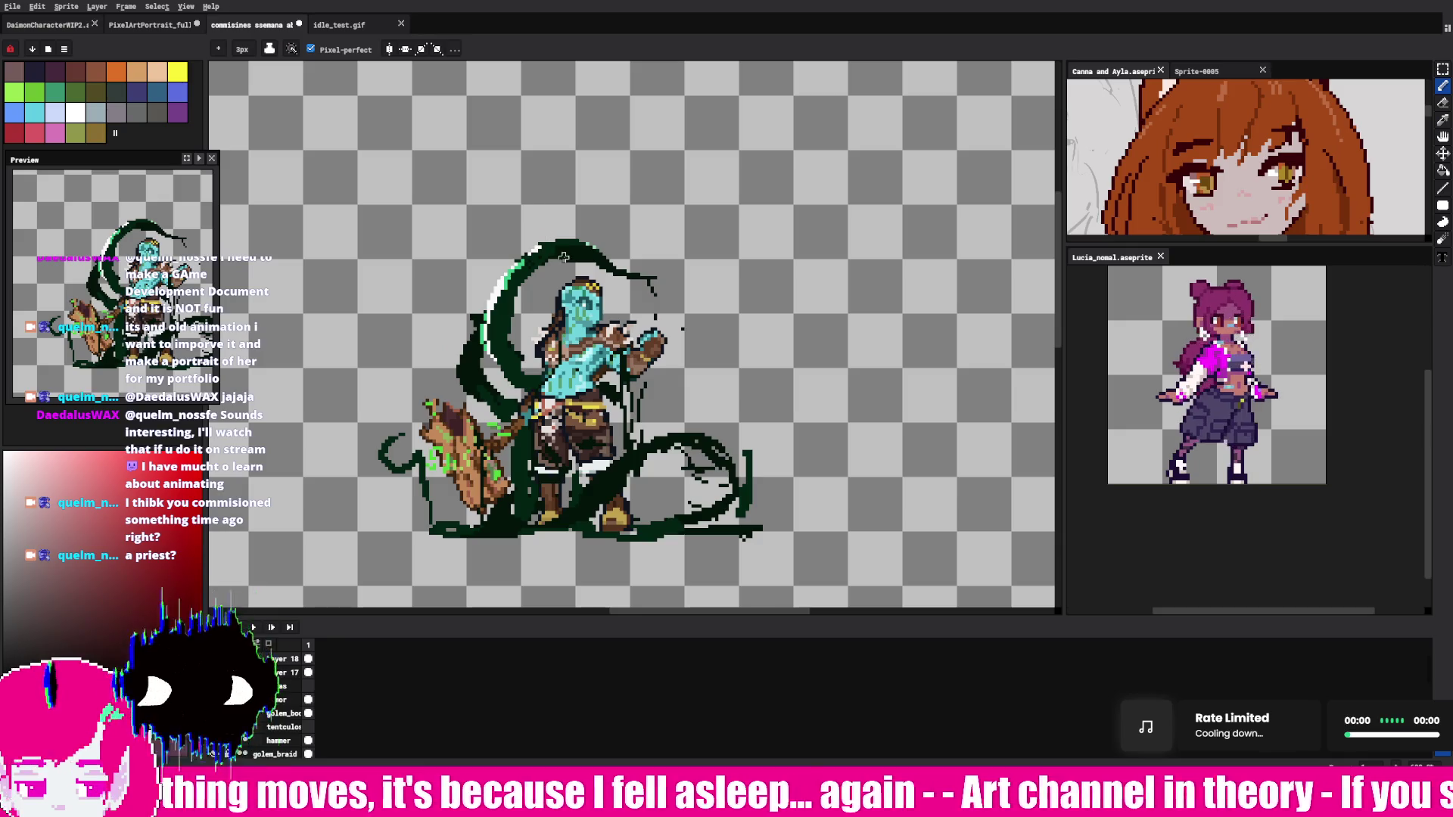
drag(765, 337, 742, 309)
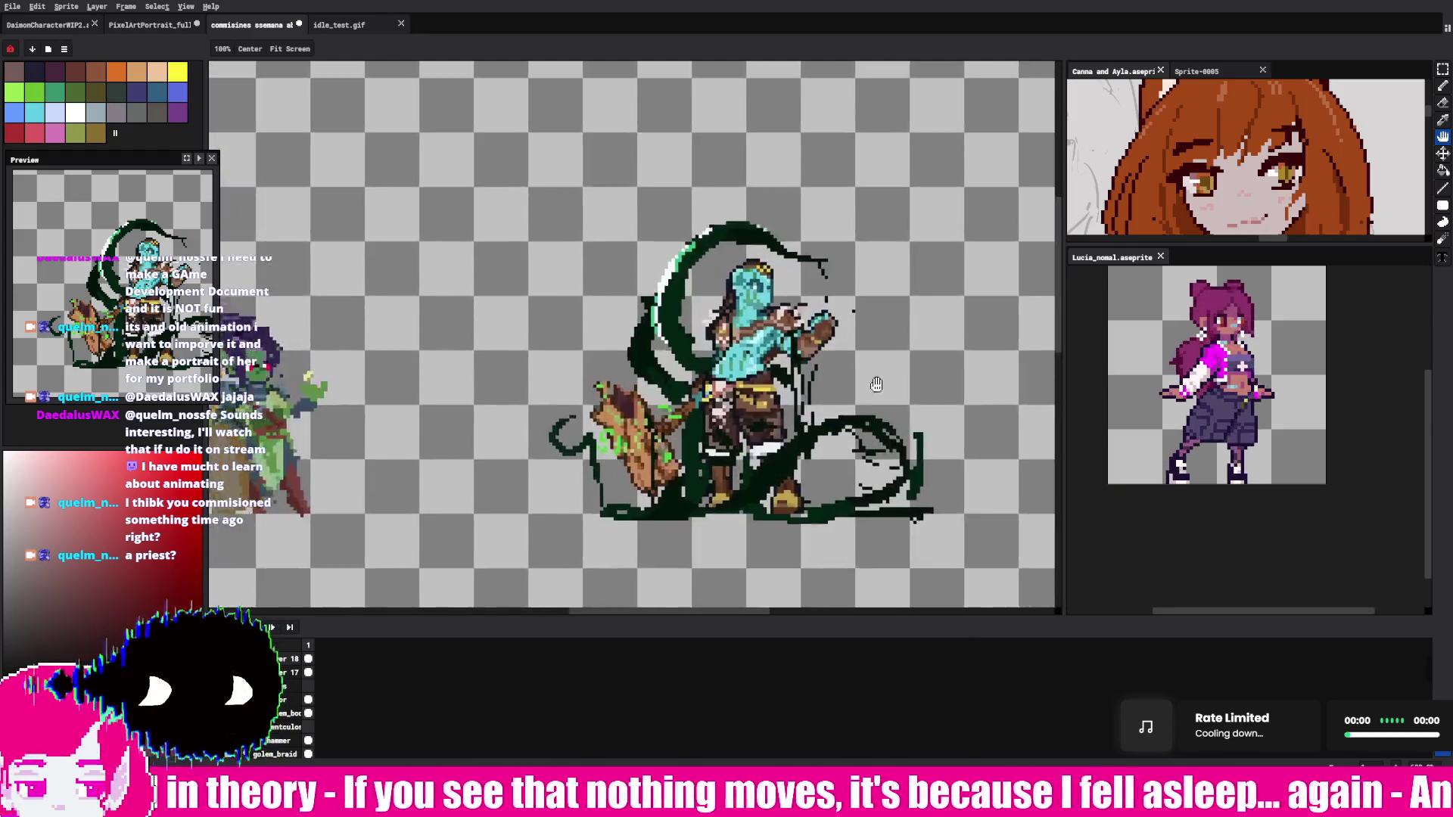
Step: Recentre the golem, then undo the lower-right tendril strokes and the lower-left dark-green curl
drag(876, 384, 687, 400)
click(1443, 86)
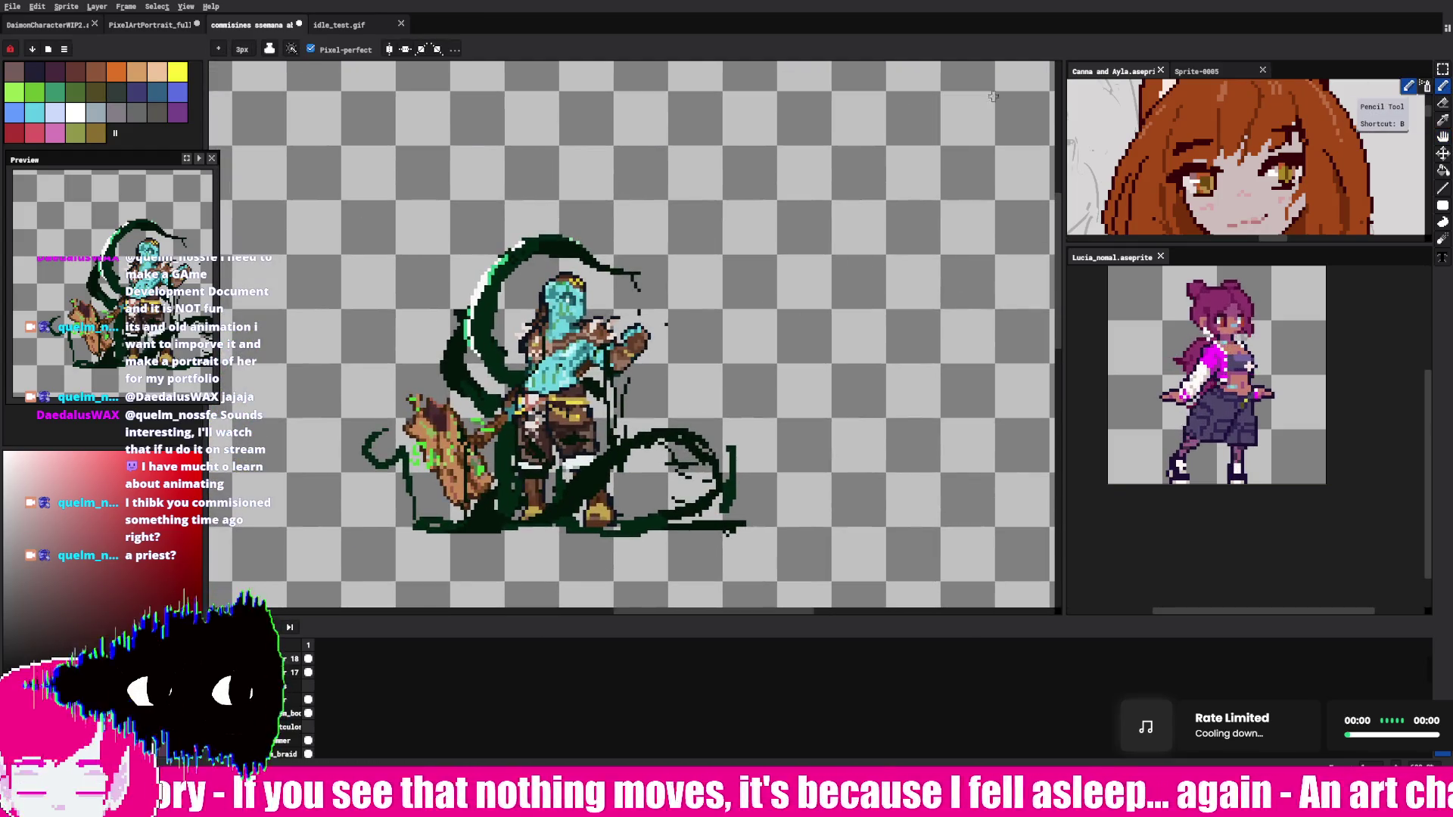
key(i)
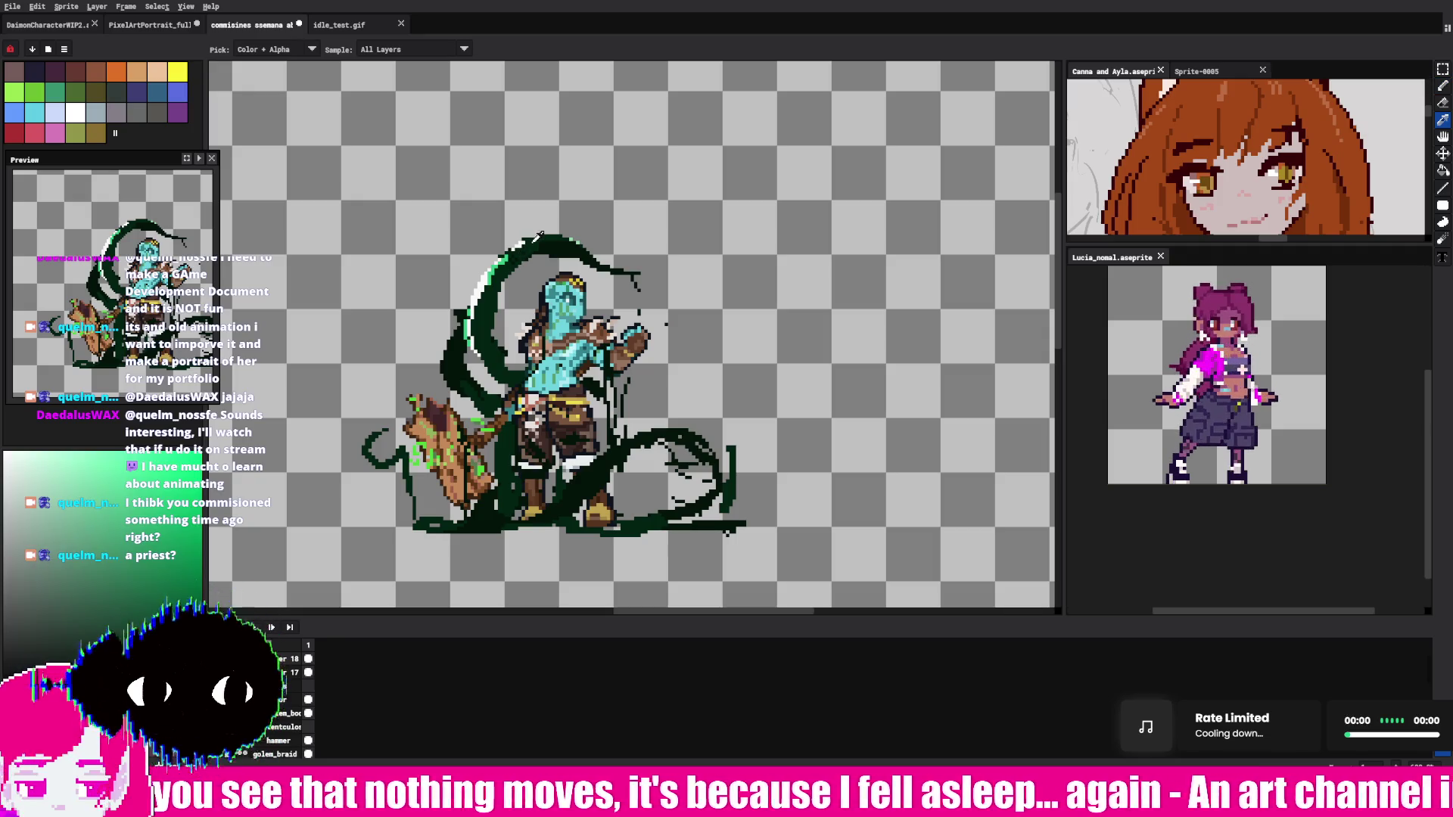
key(b)
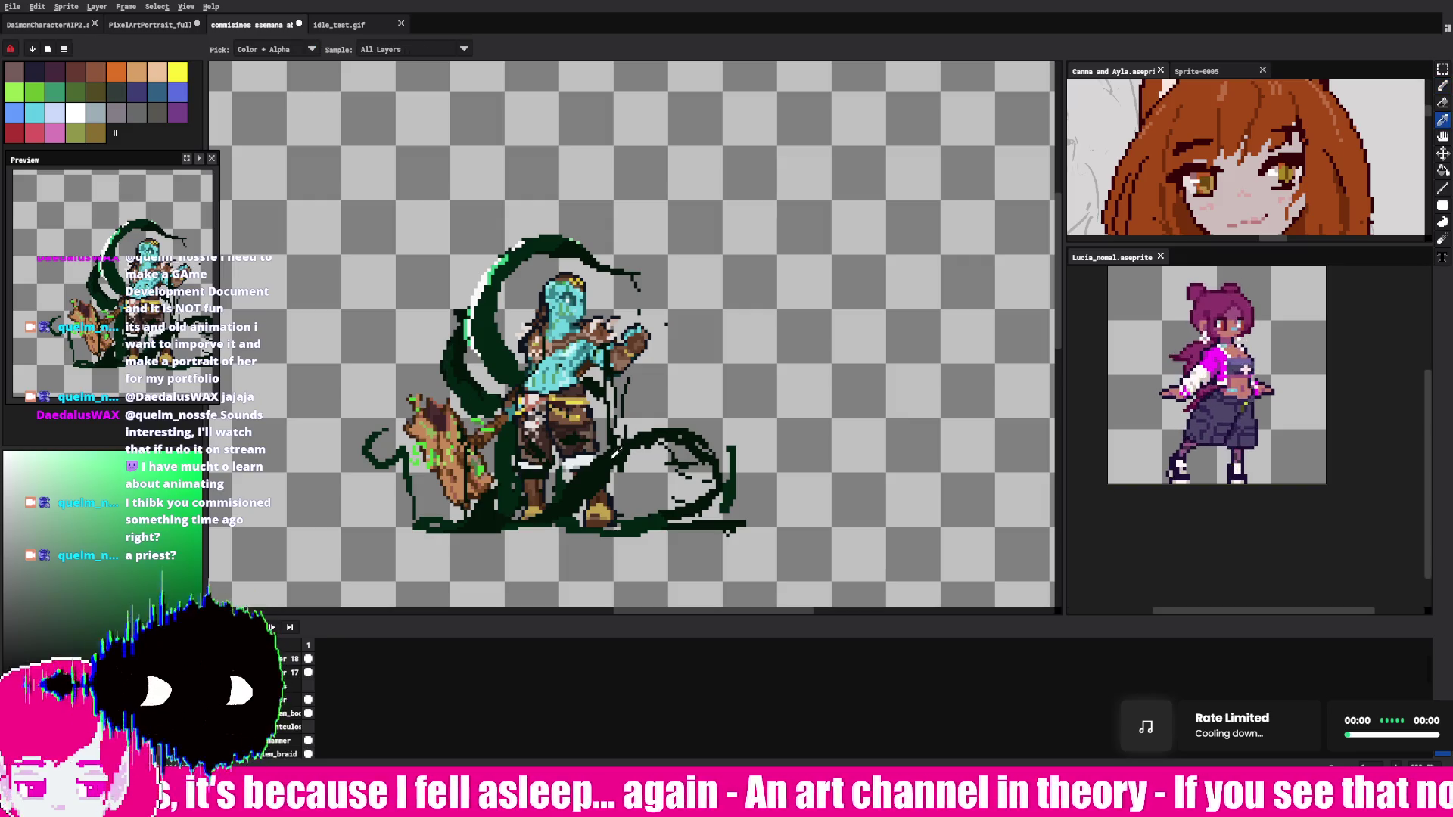
mouse_move(628, 437)
mouse_down()
mouse_move(669, 428)
mouse_move(685, 502)
mouse_move(662, 507)
mouse_move(695, 520)
mouse_up()
key(ctrl+z)
key(ctrl+z)
key(ctrl+z)
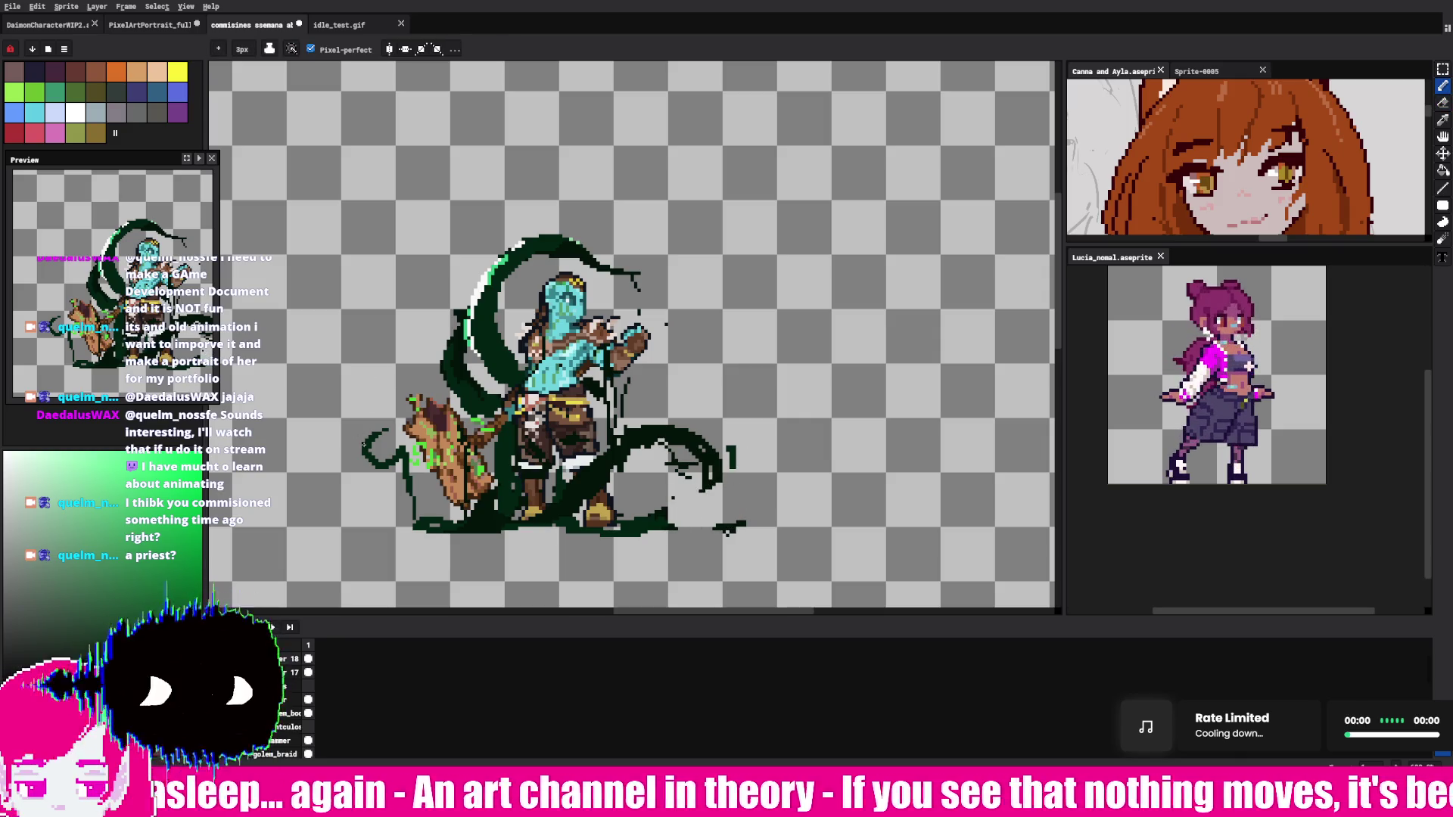
key(ctrl+z)
Step: Repaint the lower-left tentacle with fresh dark-green strokes beneath the hammer
mouse_move(400, 446)
mouse_down()
mouse_move(409, 518)
mouse_move(353, 445)
mouse_move(401, 522)
mouse_up()
key(e)
key(b)
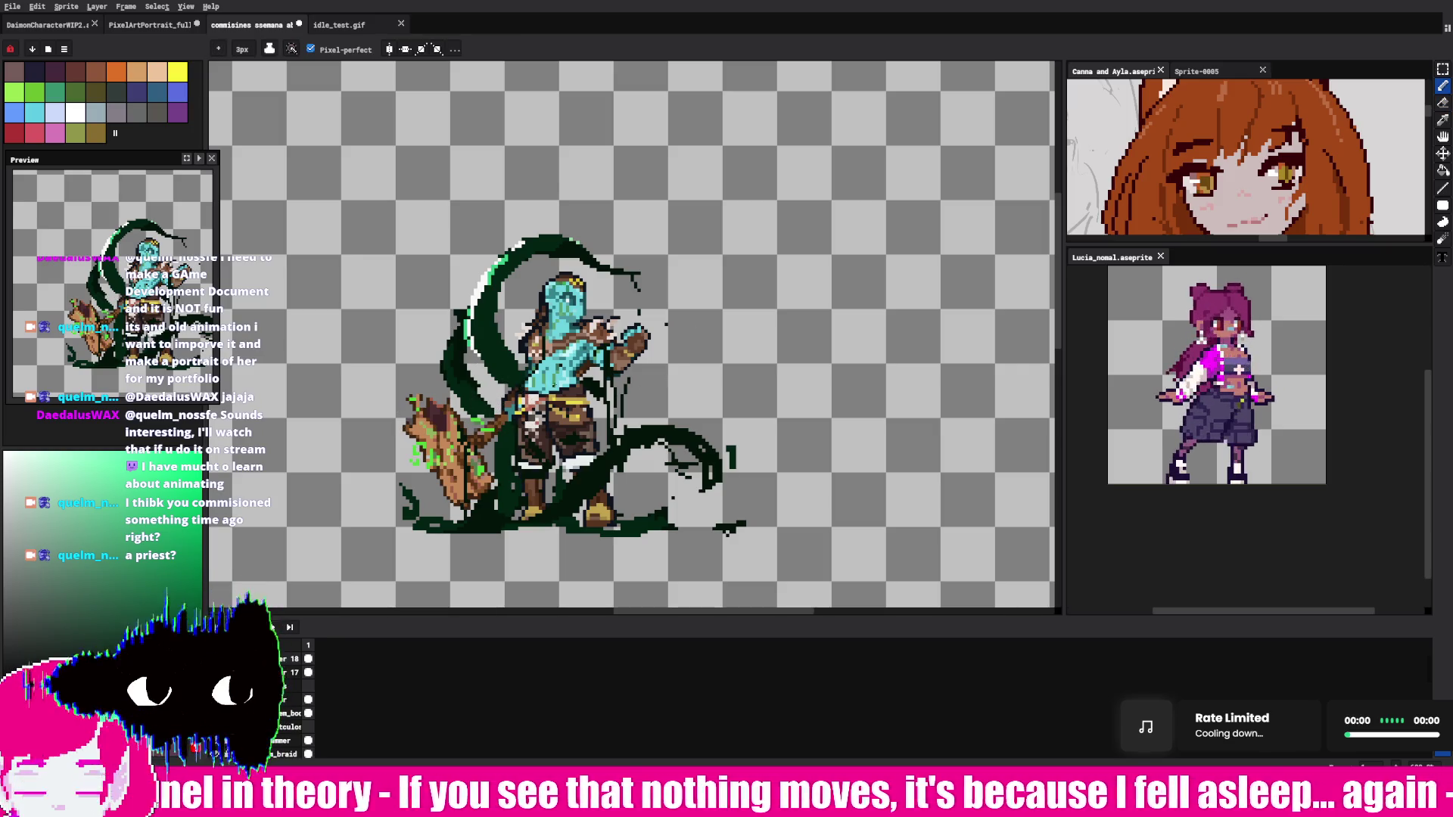
mouse_move(513, 441)
mouse_down()
mouse_move(488, 501)
mouse_move(393, 509)
mouse_move(481, 523)
mouse_up()
drag(486, 428, 475, 492)
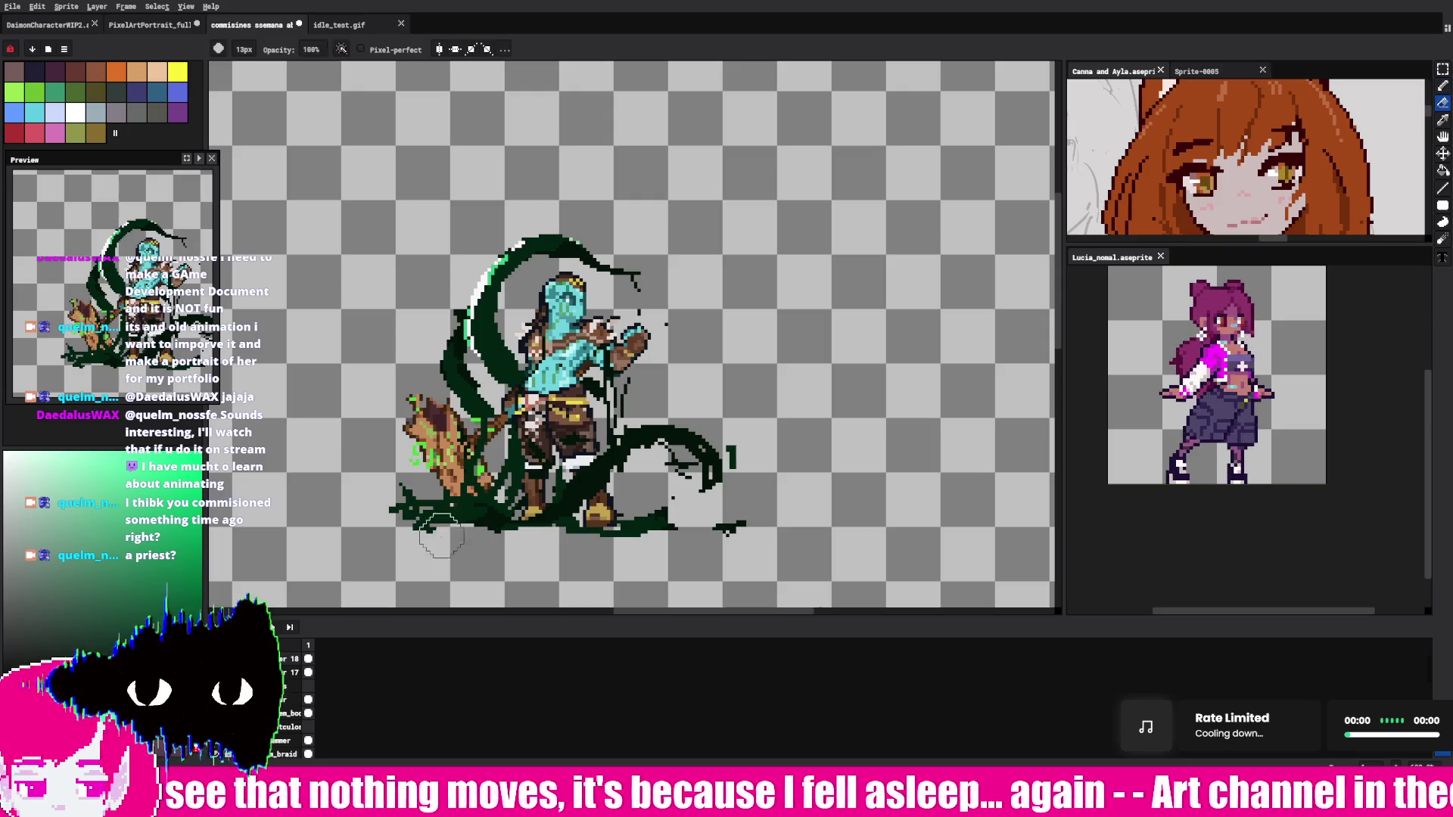
Step: Pencil a dark-green curl right of the golem's arm, undoing the missed strokes
mouse_move(568, 241)
mouse_down()
mouse_move(731, 286)
mouse_move(719, 257)
mouse_move(677, 233)
mouse_up()
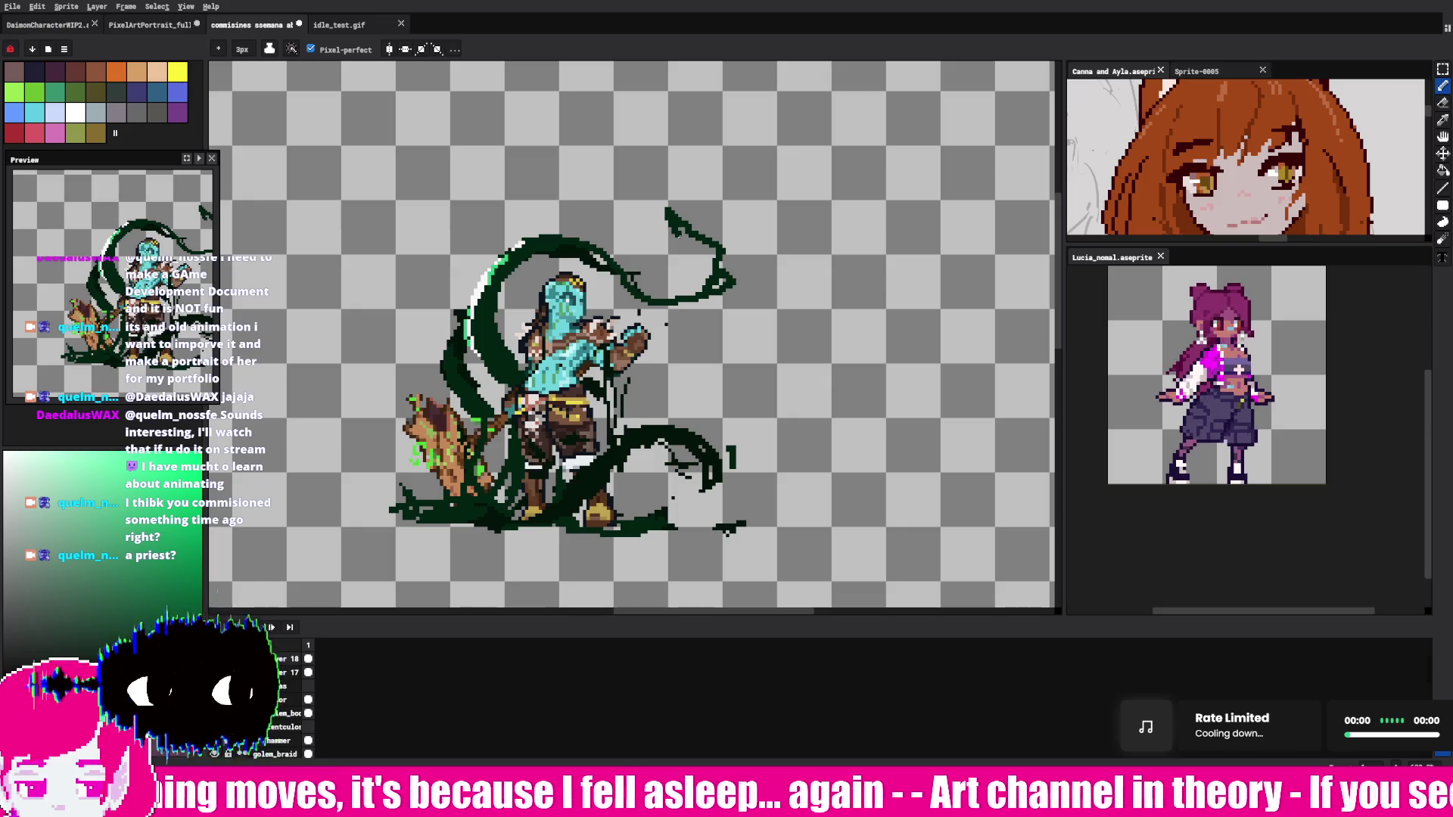
key(ctrl+z)
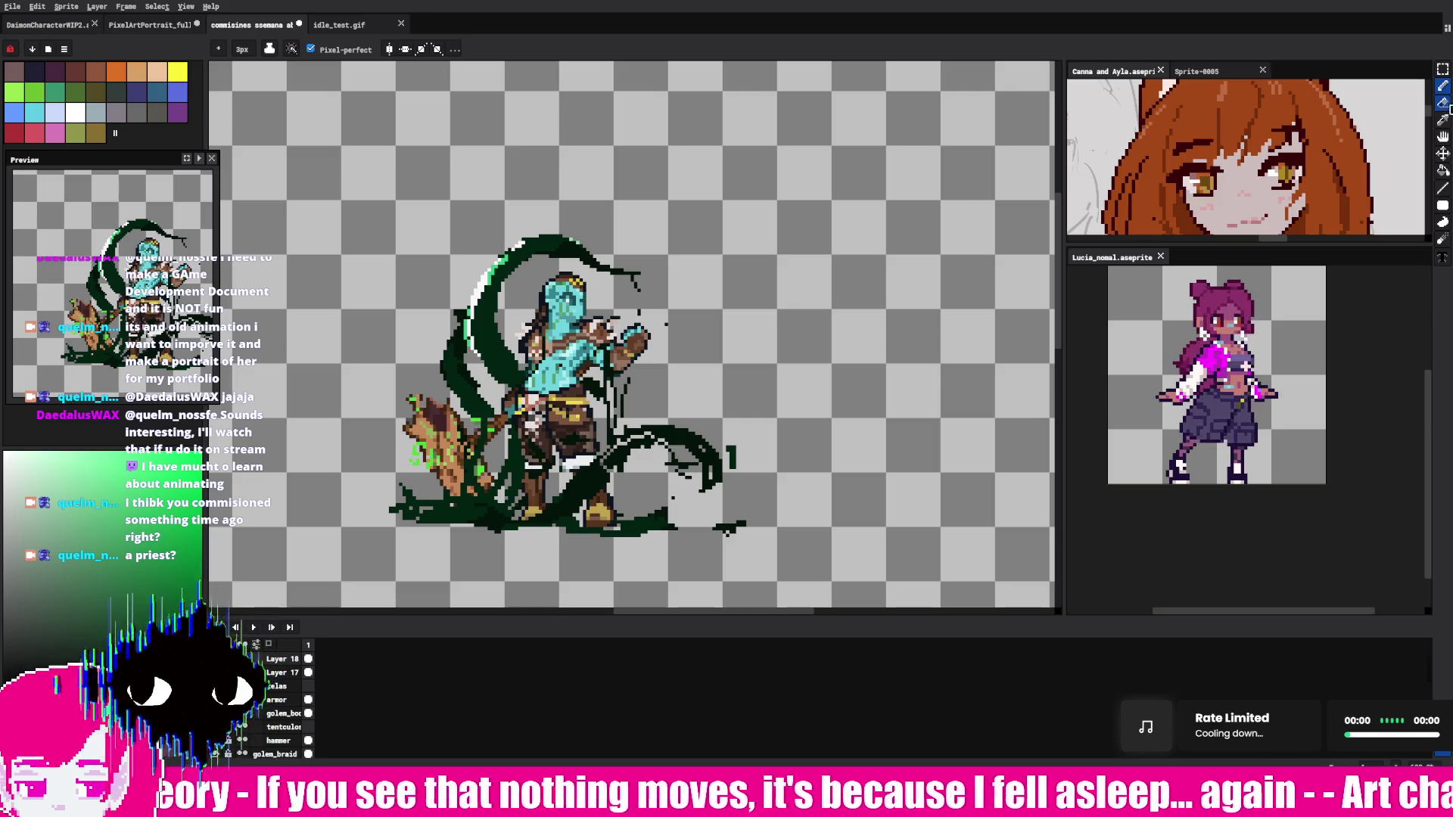
drag(704, 484, 742, 509)
key(ctrl+z)
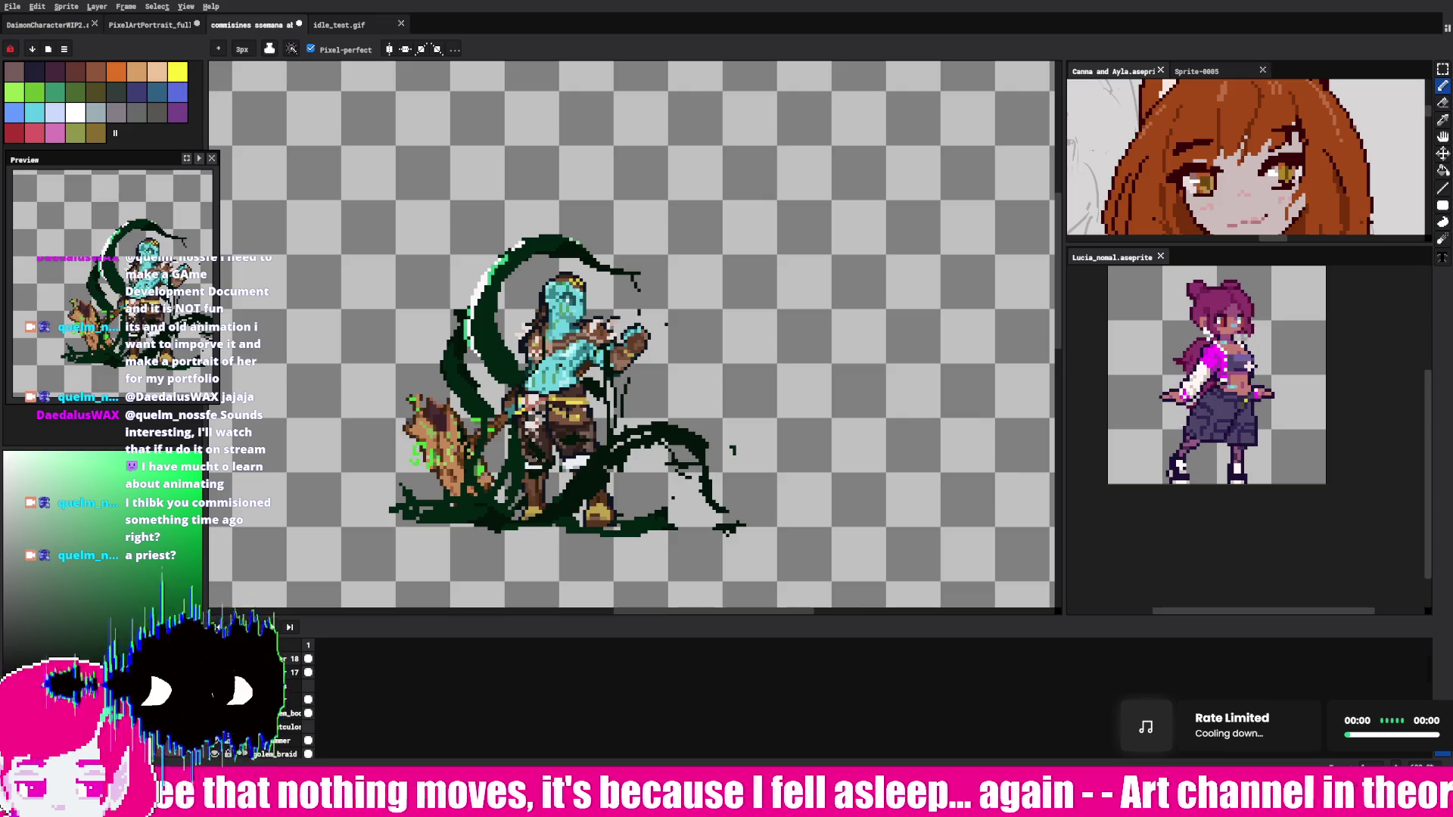
key(ctrl+z)
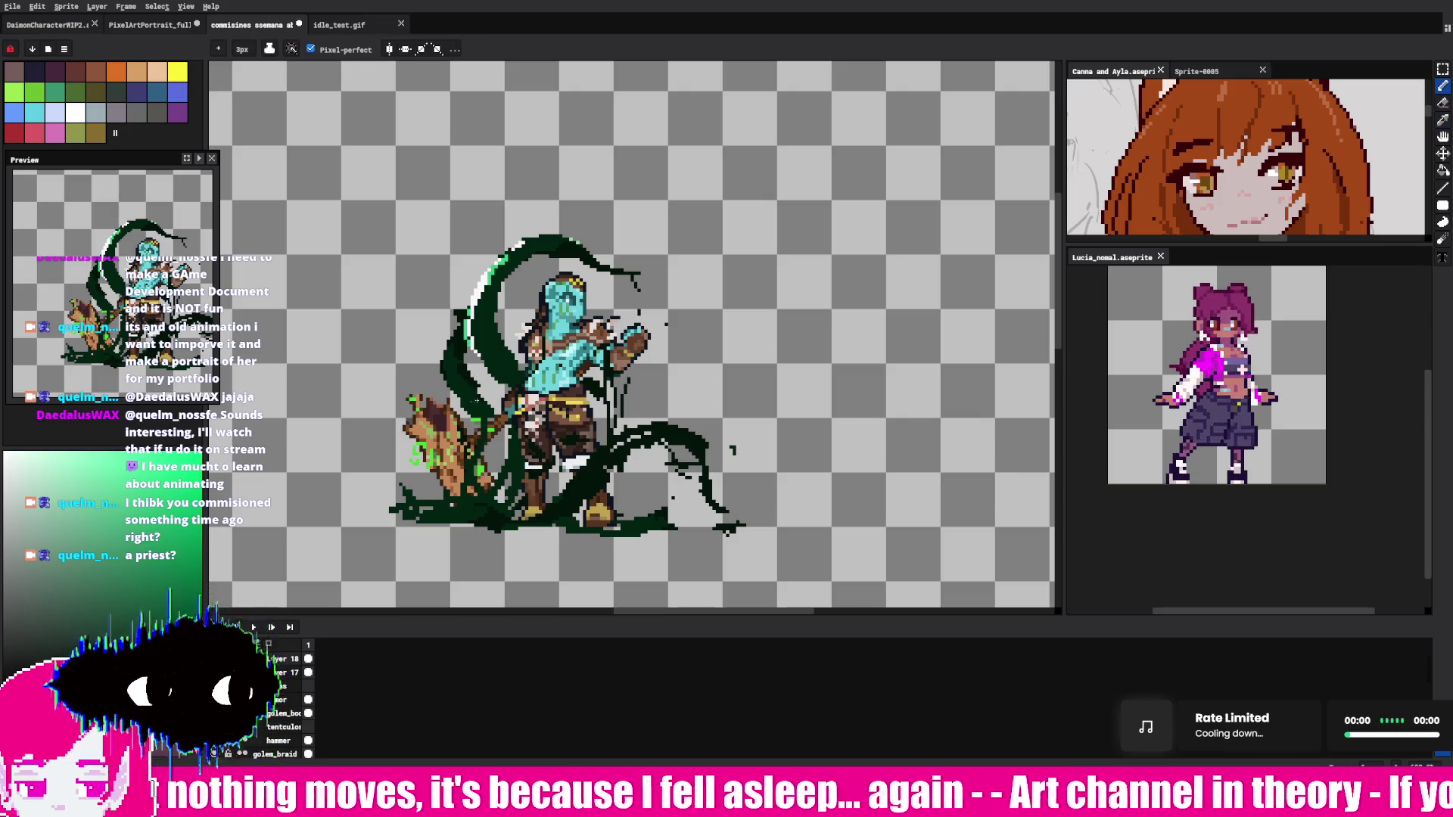
mouse_move(601, 401)
mouse_down()
mouse_move(674, 382)
mouse_move(697, 356)
mouse_up()
key(ctrl+z)
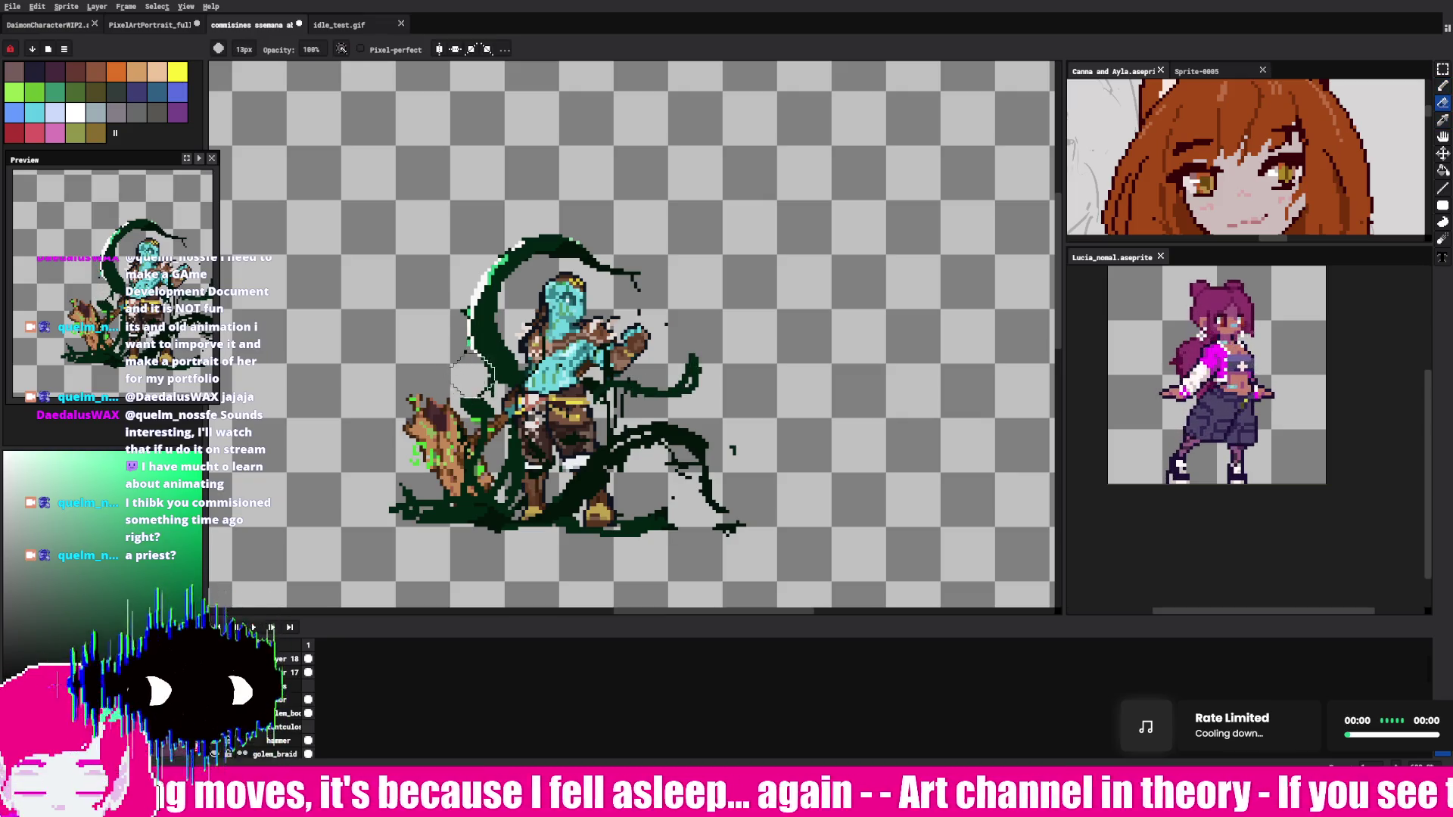
drag(613, 392, 691, 361)
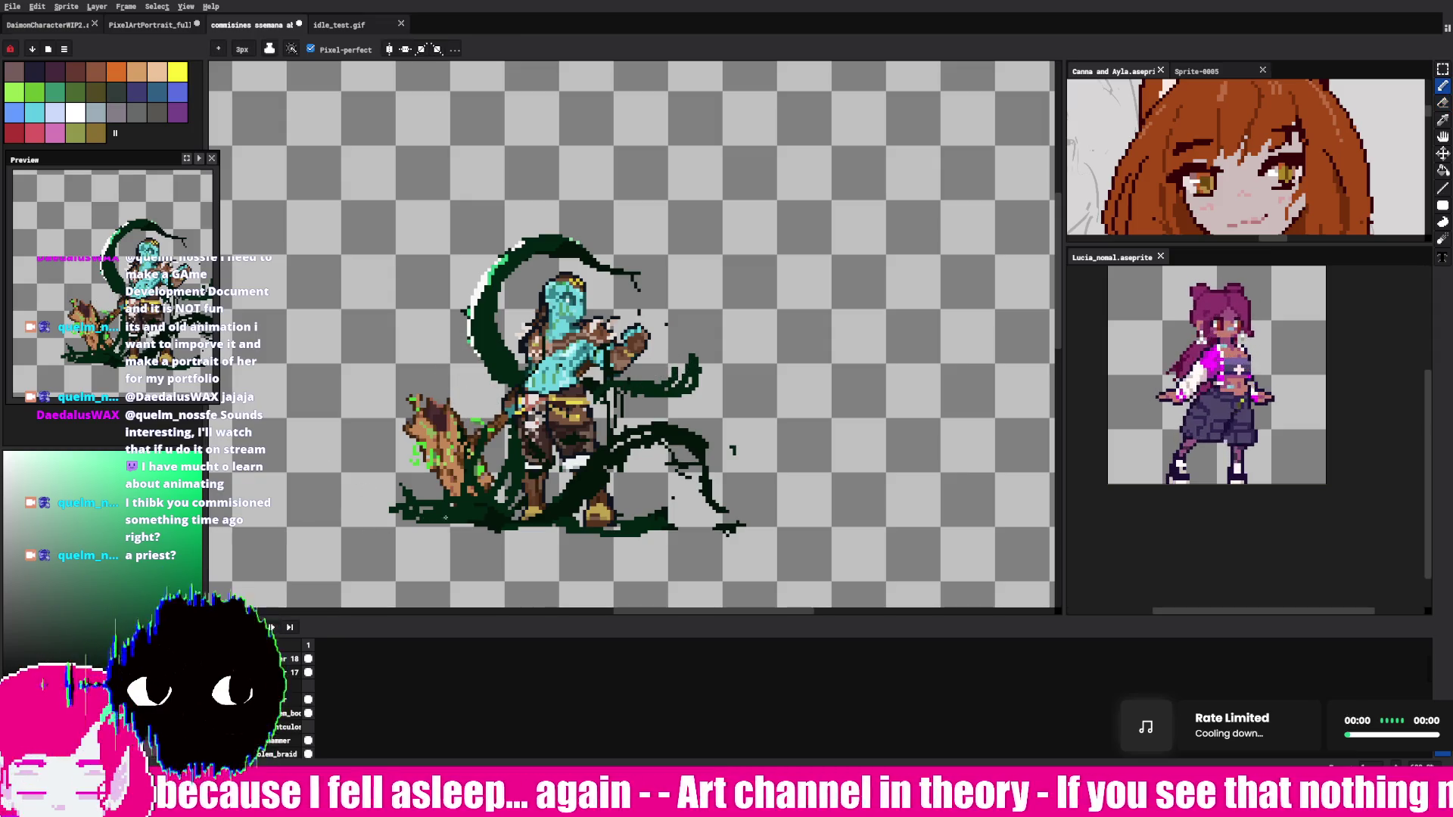
Step: Erase the old ground edge and redraw a dark ground line beneath the golem's feet
key(e)
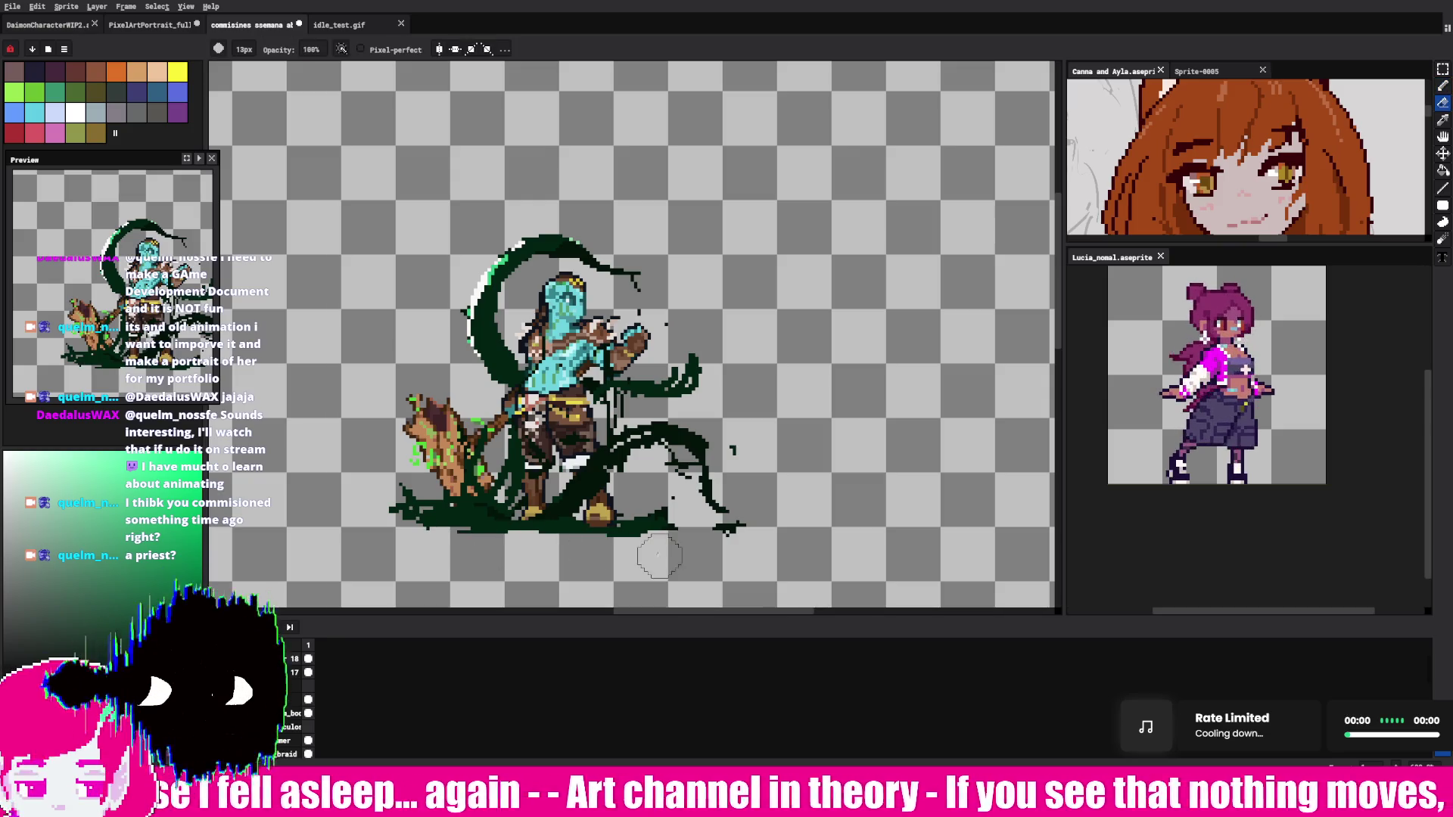
drag(470, 539, 666, 536)
key(b)
mouse_move(508, 521)
mouse_down()
mouse_move(650, 521)
mouse_move(463, 525)
mouse_move(492, 530)
mouse_up()
key(ctrl+z)
key(ctrl+z)
key(e)
key(b)
key(e)
key(b)
mouse_move(588, 527)
mouse_down()
mouse_move(538, 527)
mouse_move(681, 518)
mouse_move(635, 507)
mouse_move(690, 522)
mouse_up()
key(e)
key(b)
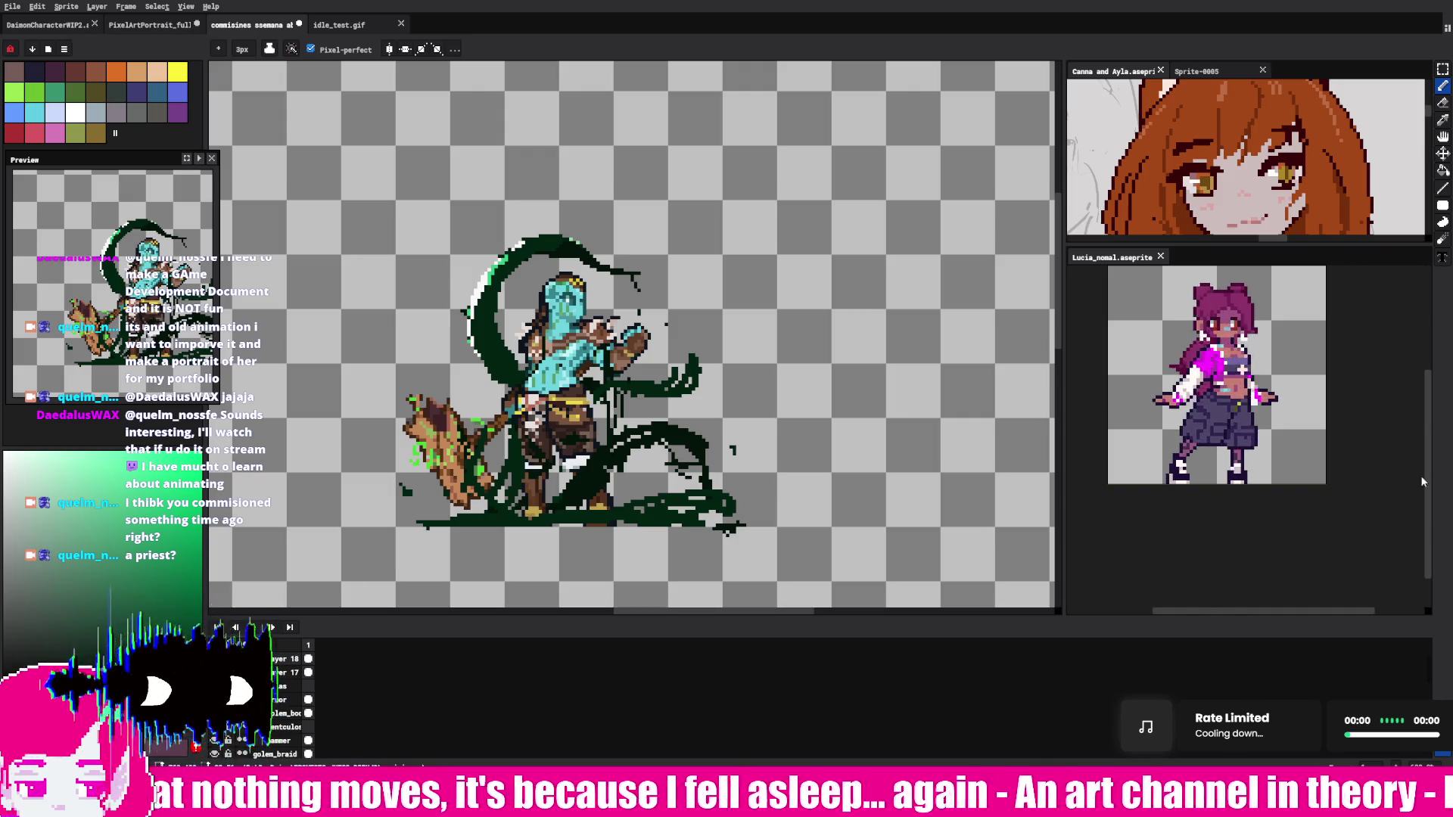
scroll(581, 522, down, 1)
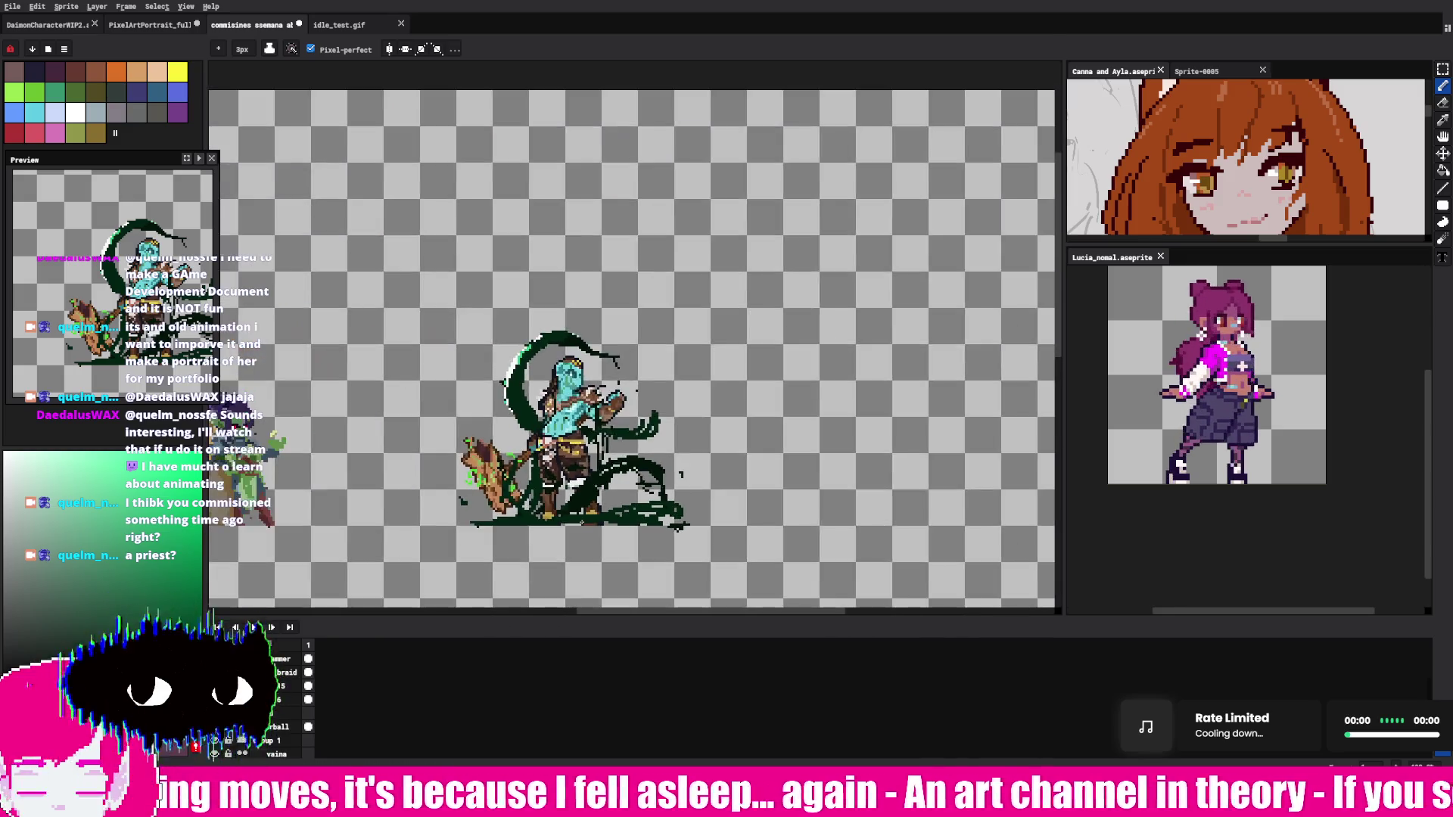
Step: Extend the dark-green ground rightward and add bright green and white highlights along the vine base
scroll(581, 522, up, 2)
drag(552, 524, 639, 516)
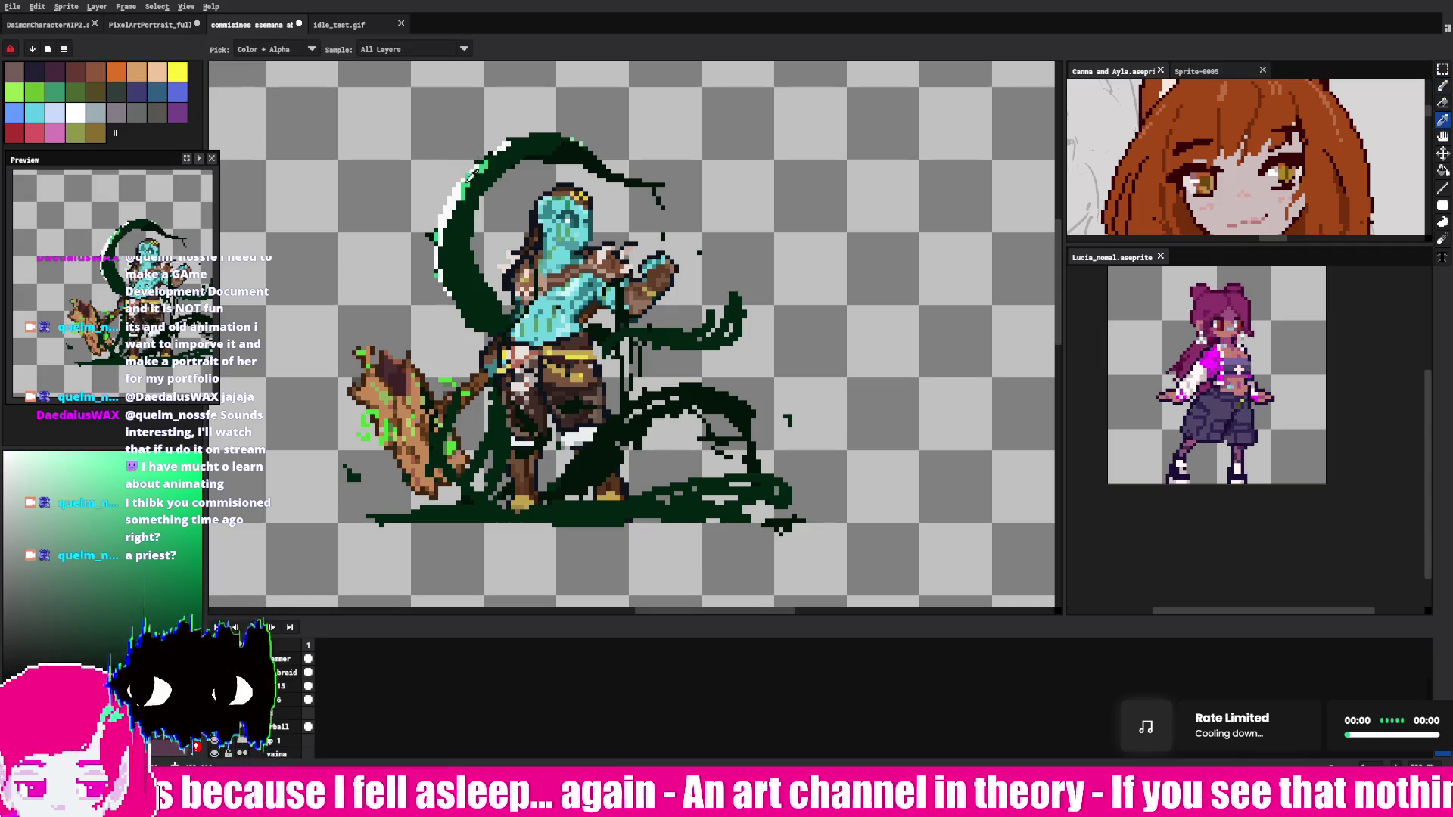
drag(394, 520, 633, 520)
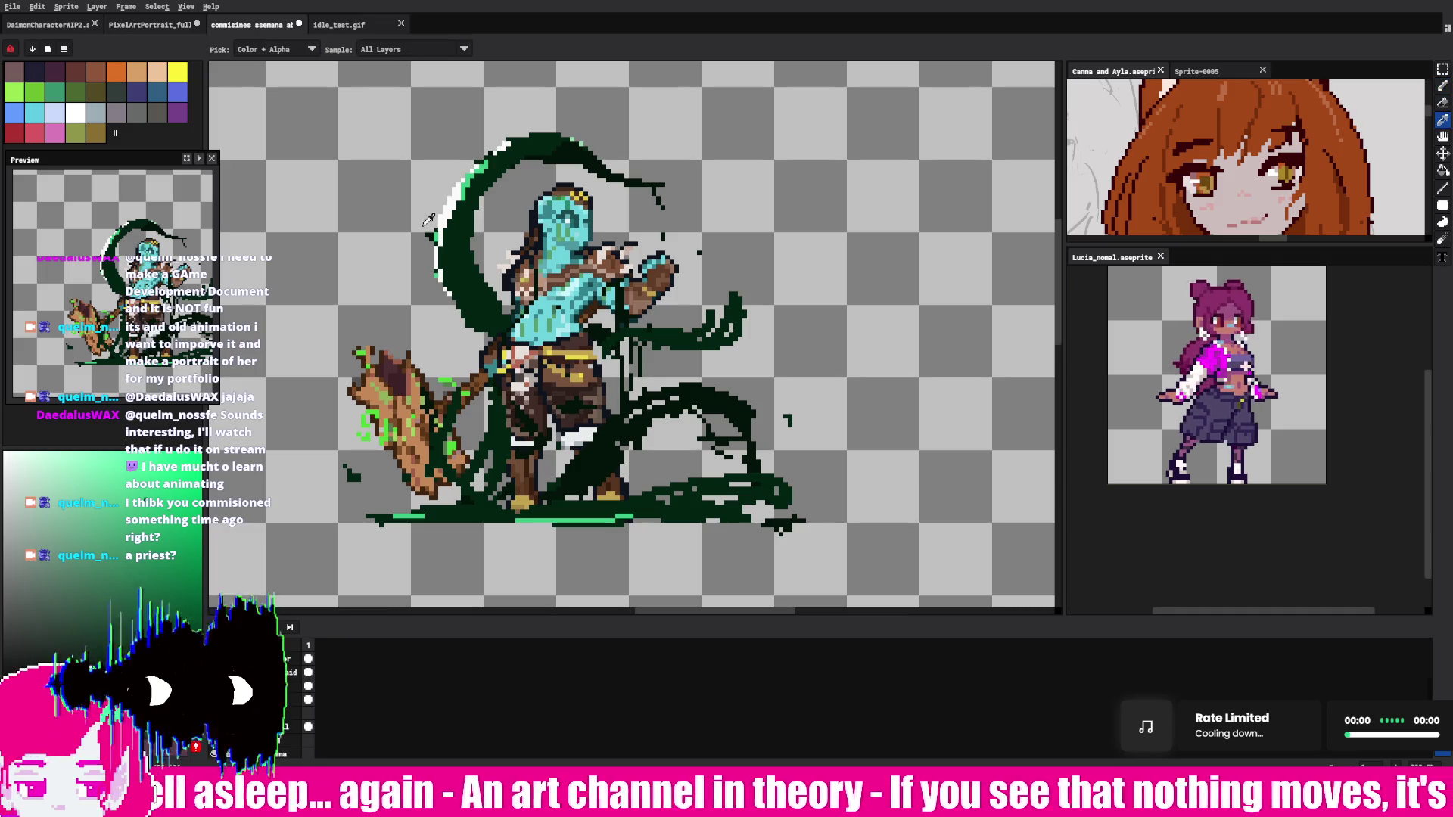
drag(540, 520, 597, 521)
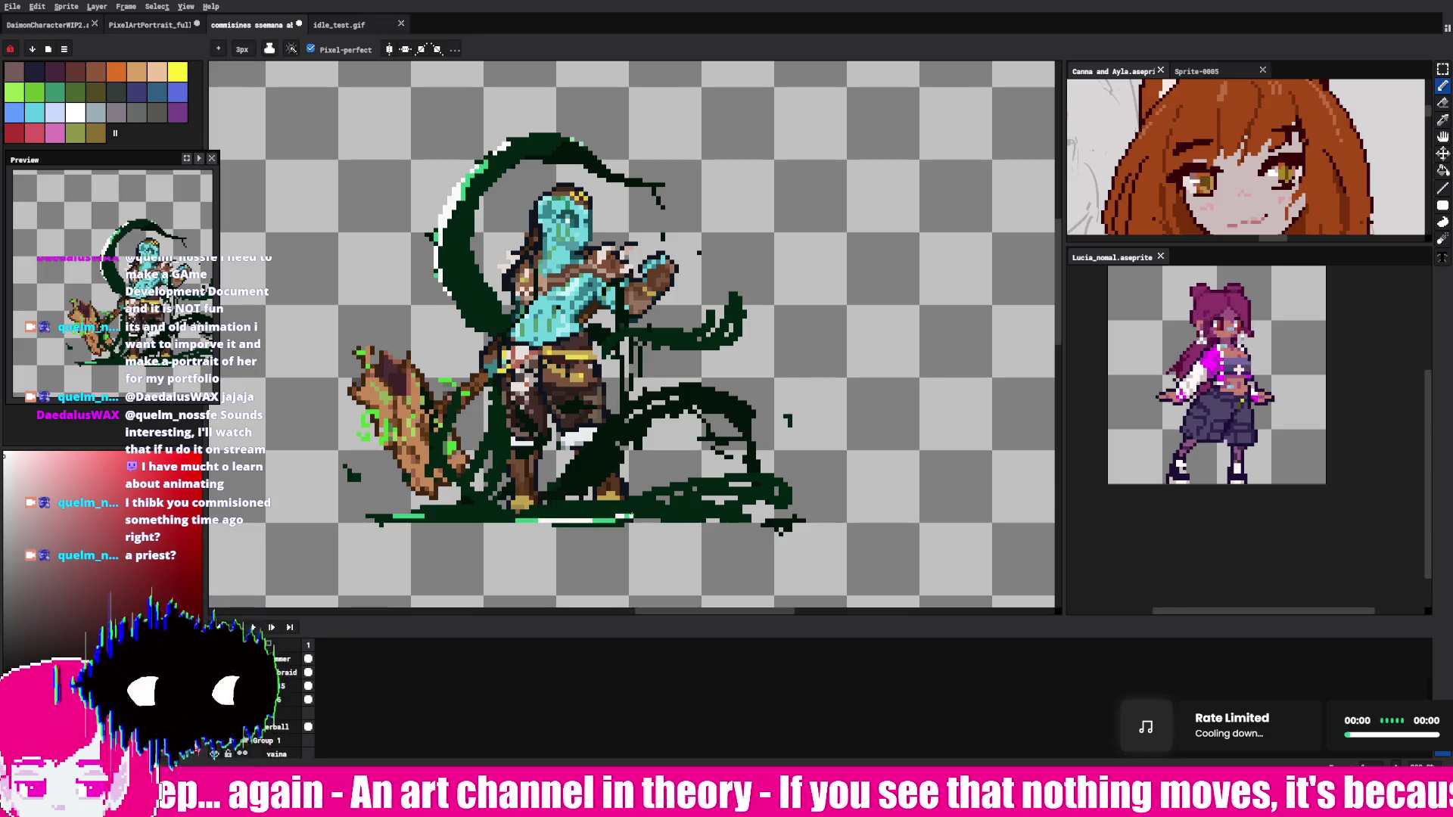
drag(692, 518, 705, 521)
Step: Add white and light green highlights on the right vine and a white highlight on the upper vine
drag(693, 390, 733, 410)
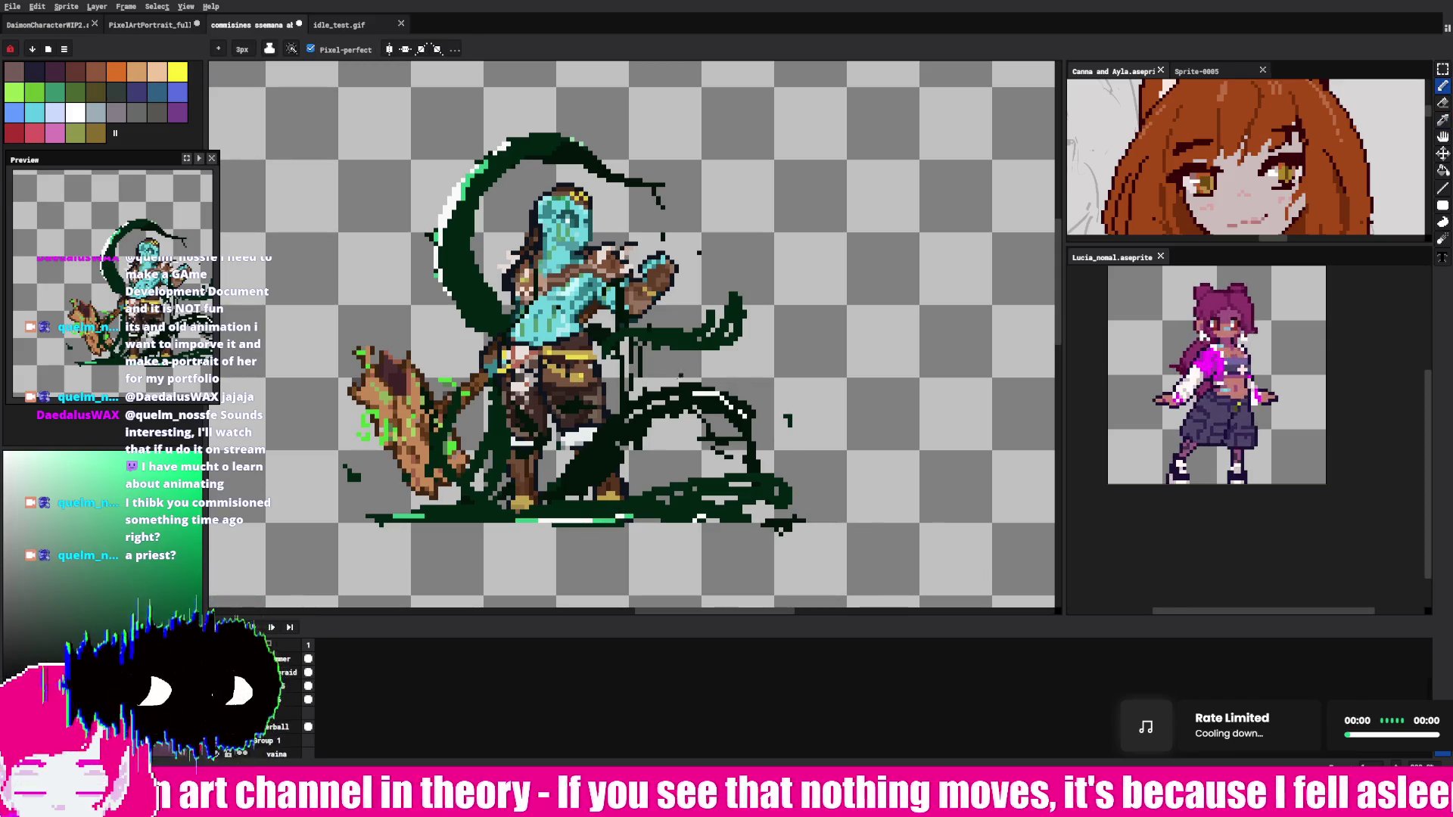
drag(631, 412, 688, 390)
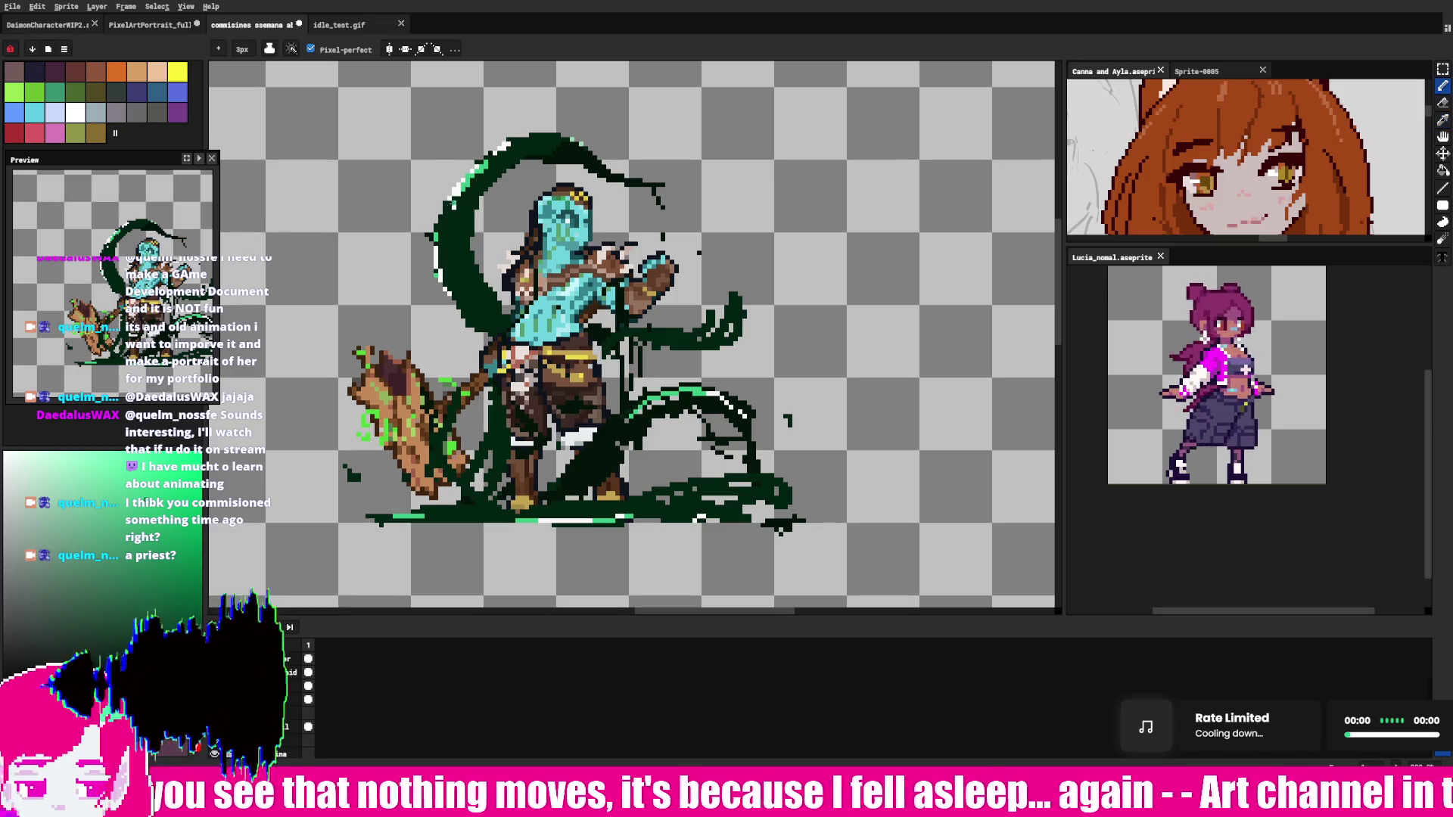
key(e)
key(i)
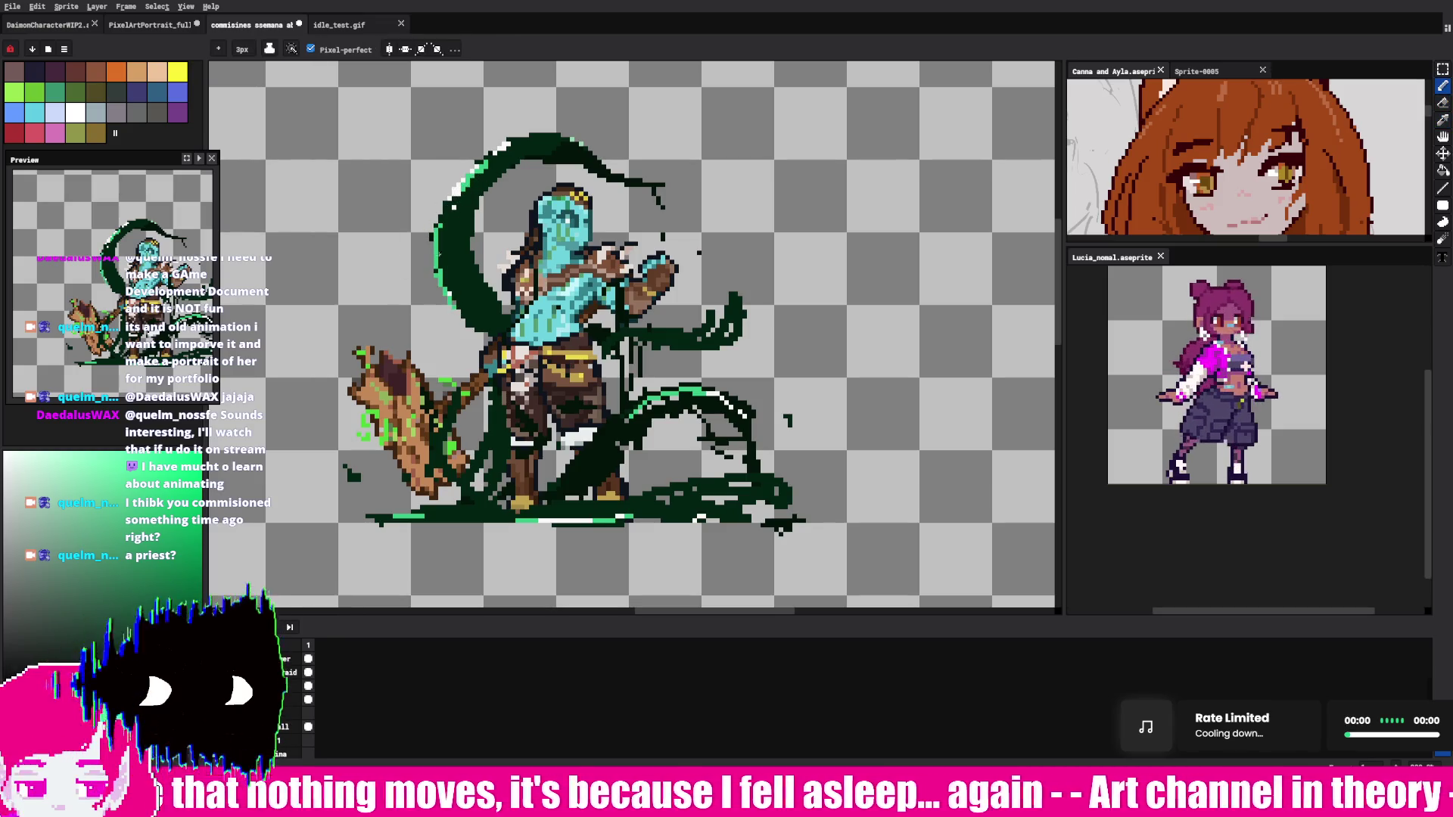
key(b)
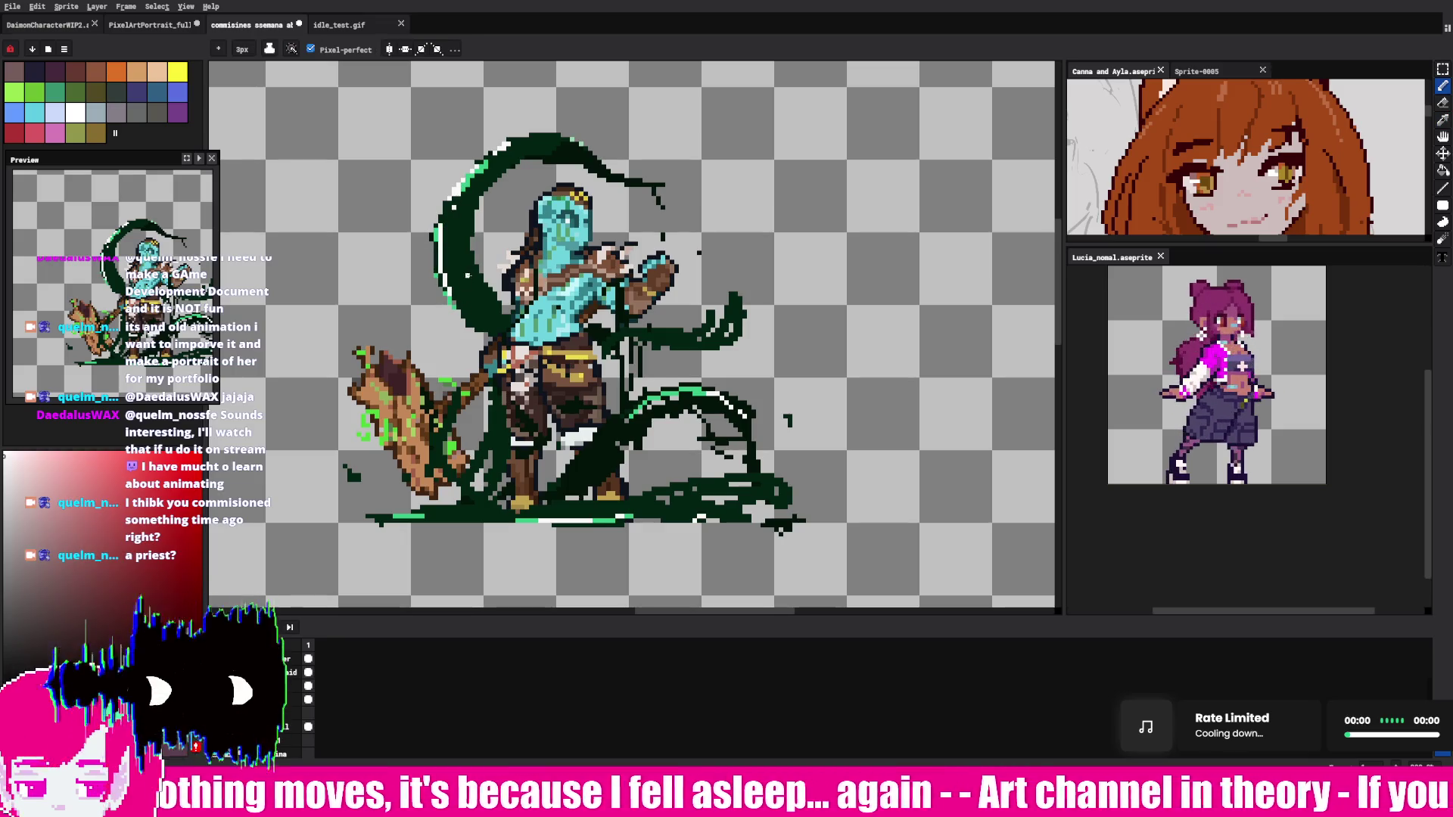
mouse_move(562, 143)
mouse_down()
mouse_move(615, 182)
mouse_move(651, 185)
mouse_up()
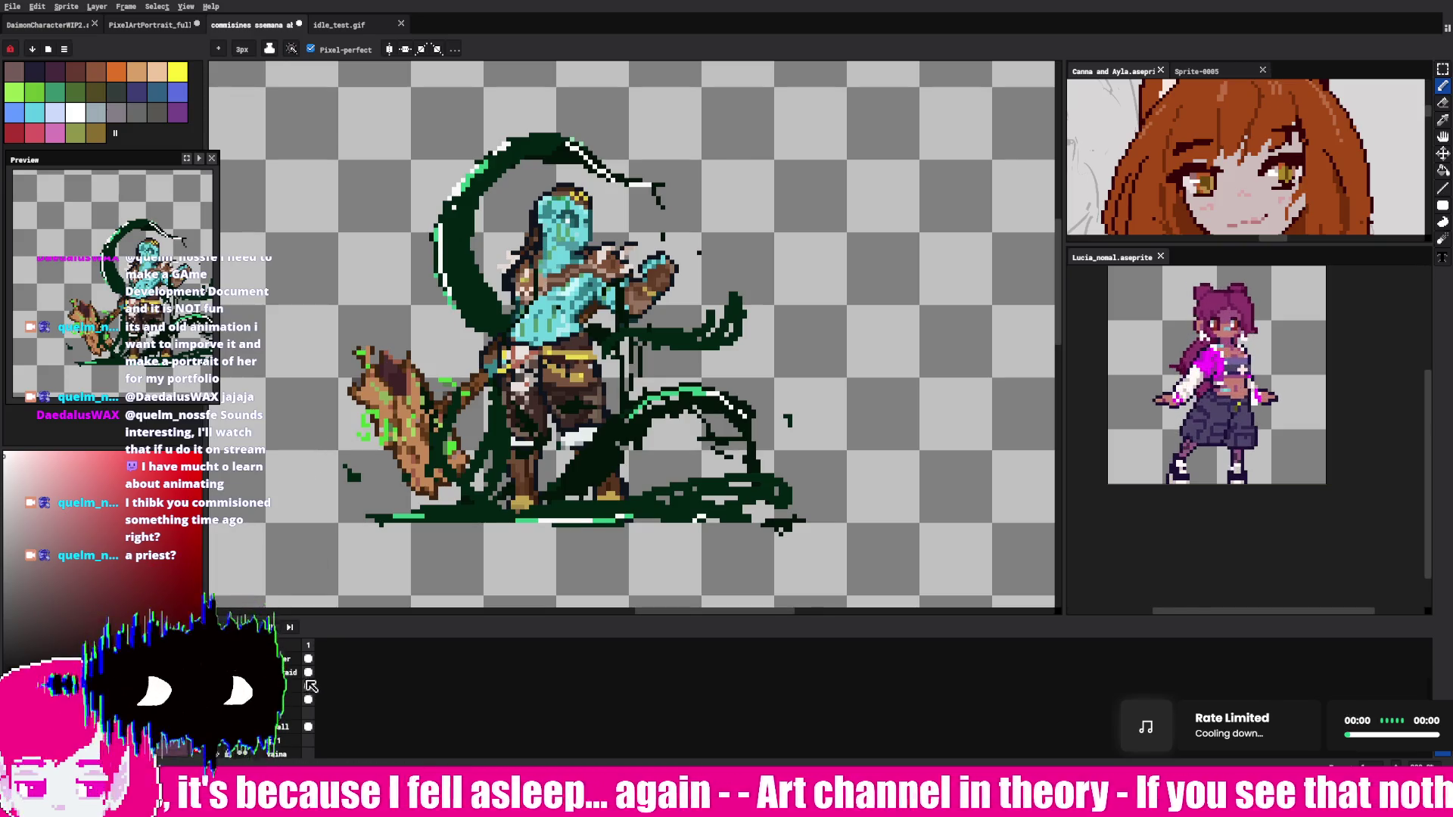
key(Return)
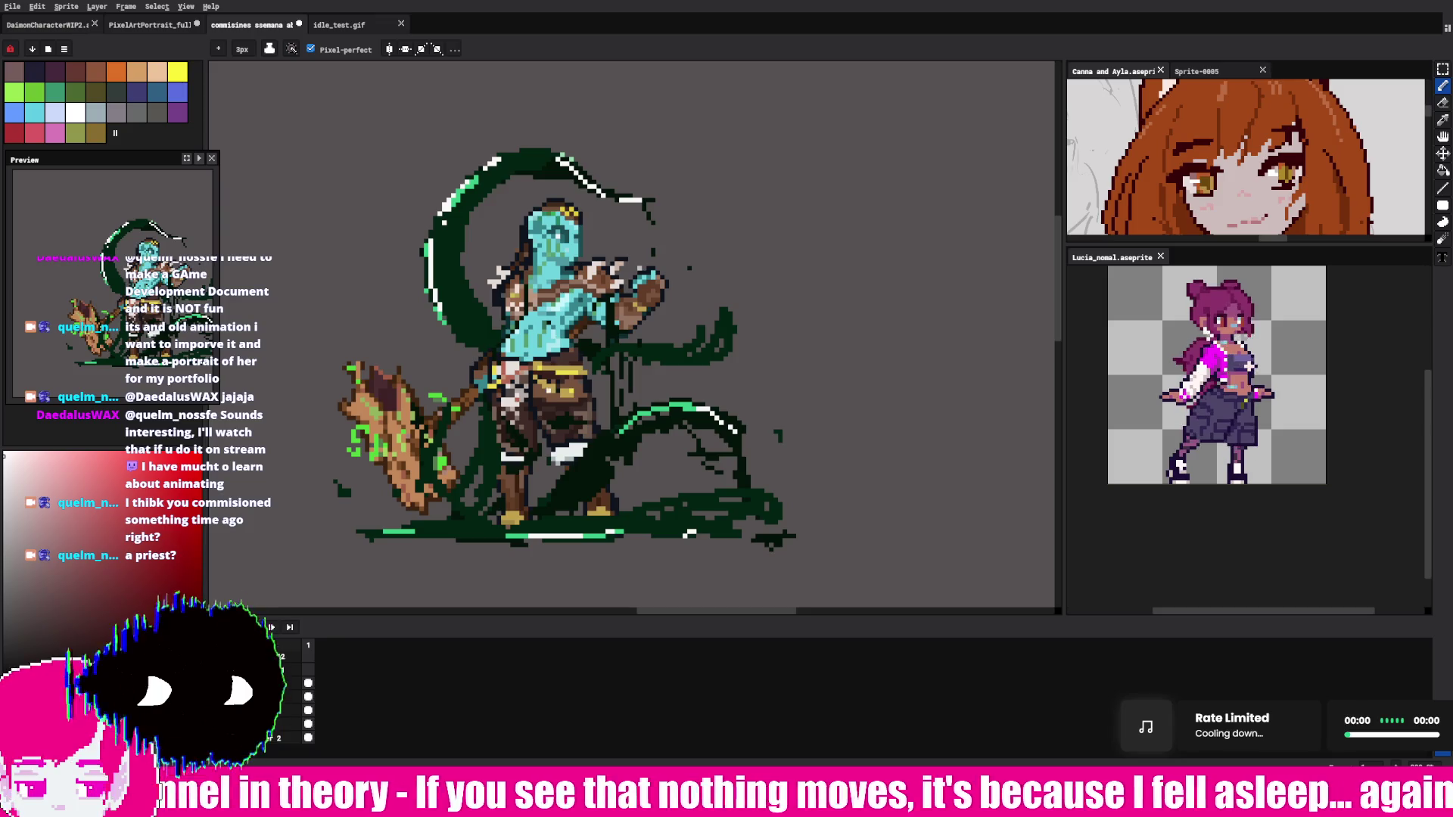
Step: Repaint the golem's lower body, sample the tentacle green, and return to the 3px pencil
drag(575, 454, 589, 490)
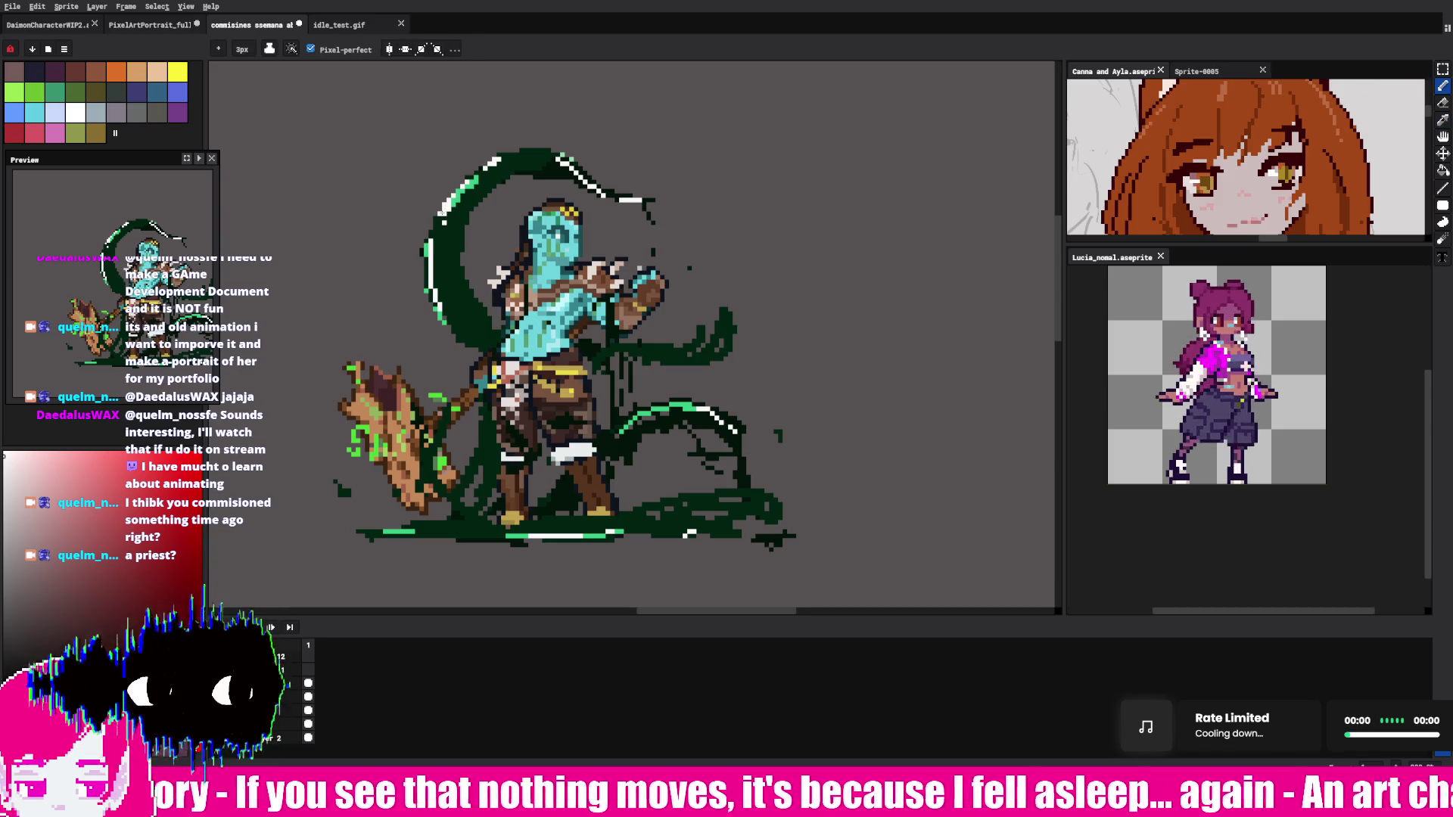
alt+click(463, 194)
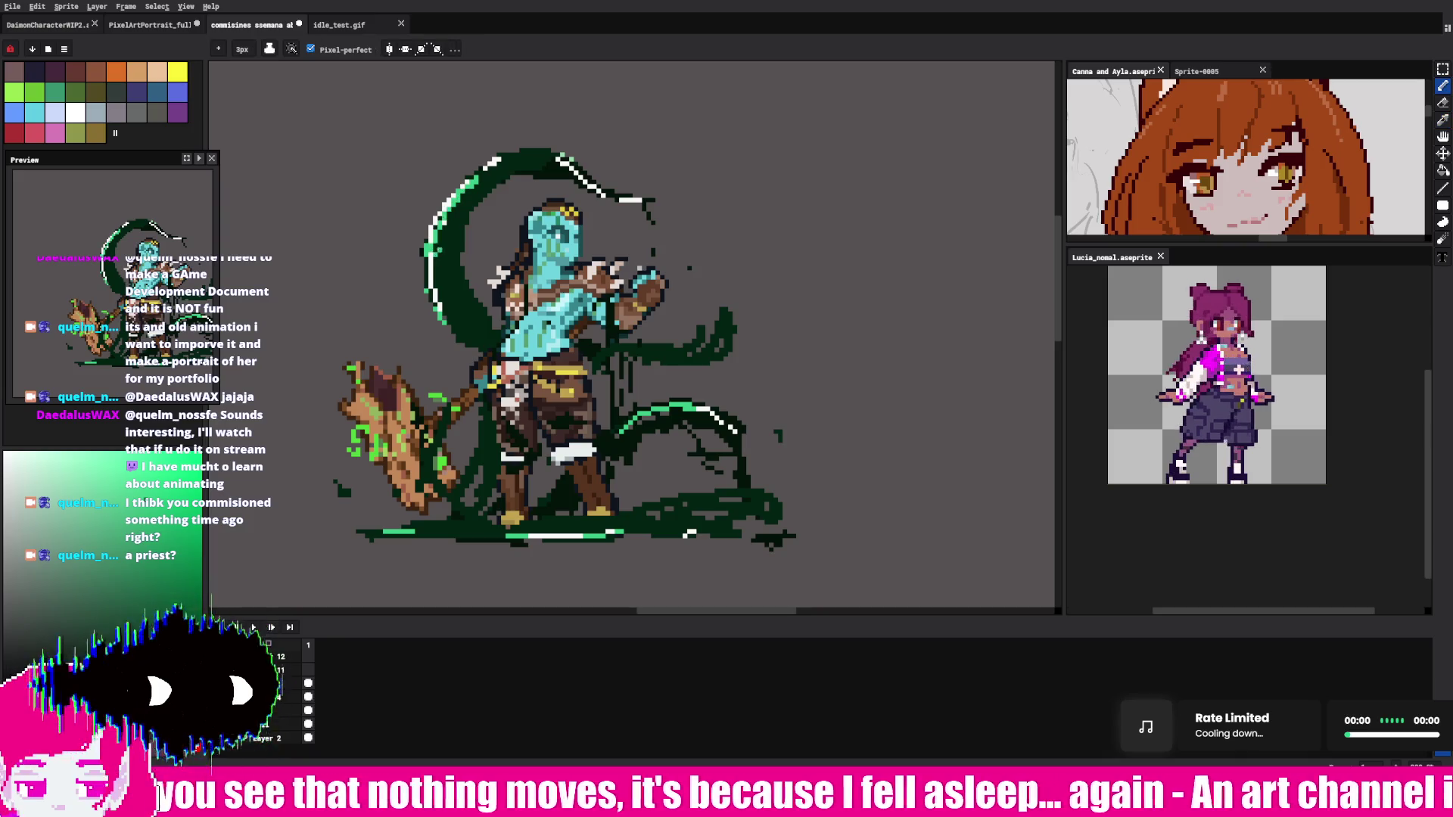
key(alt)
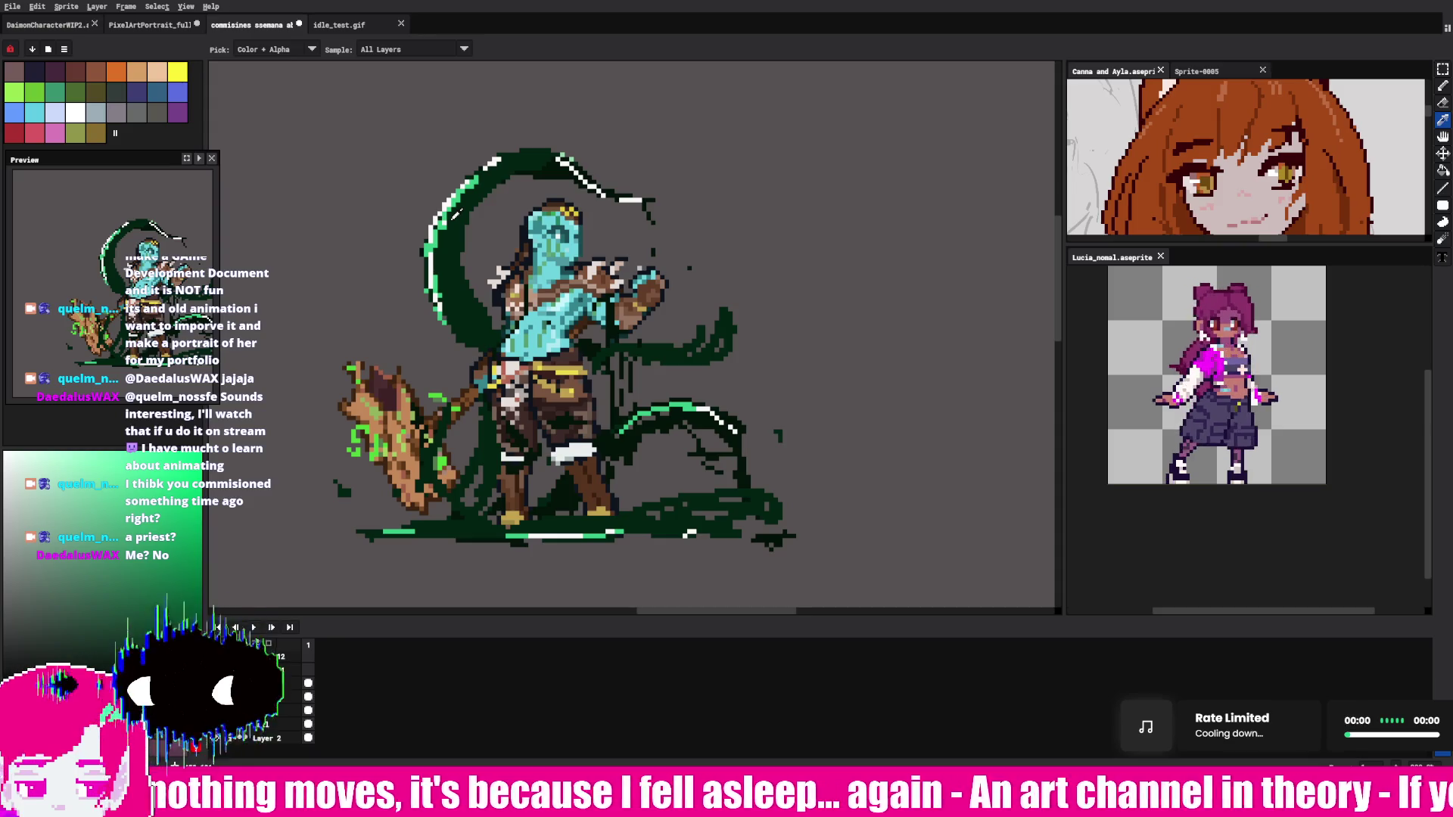
key(b)
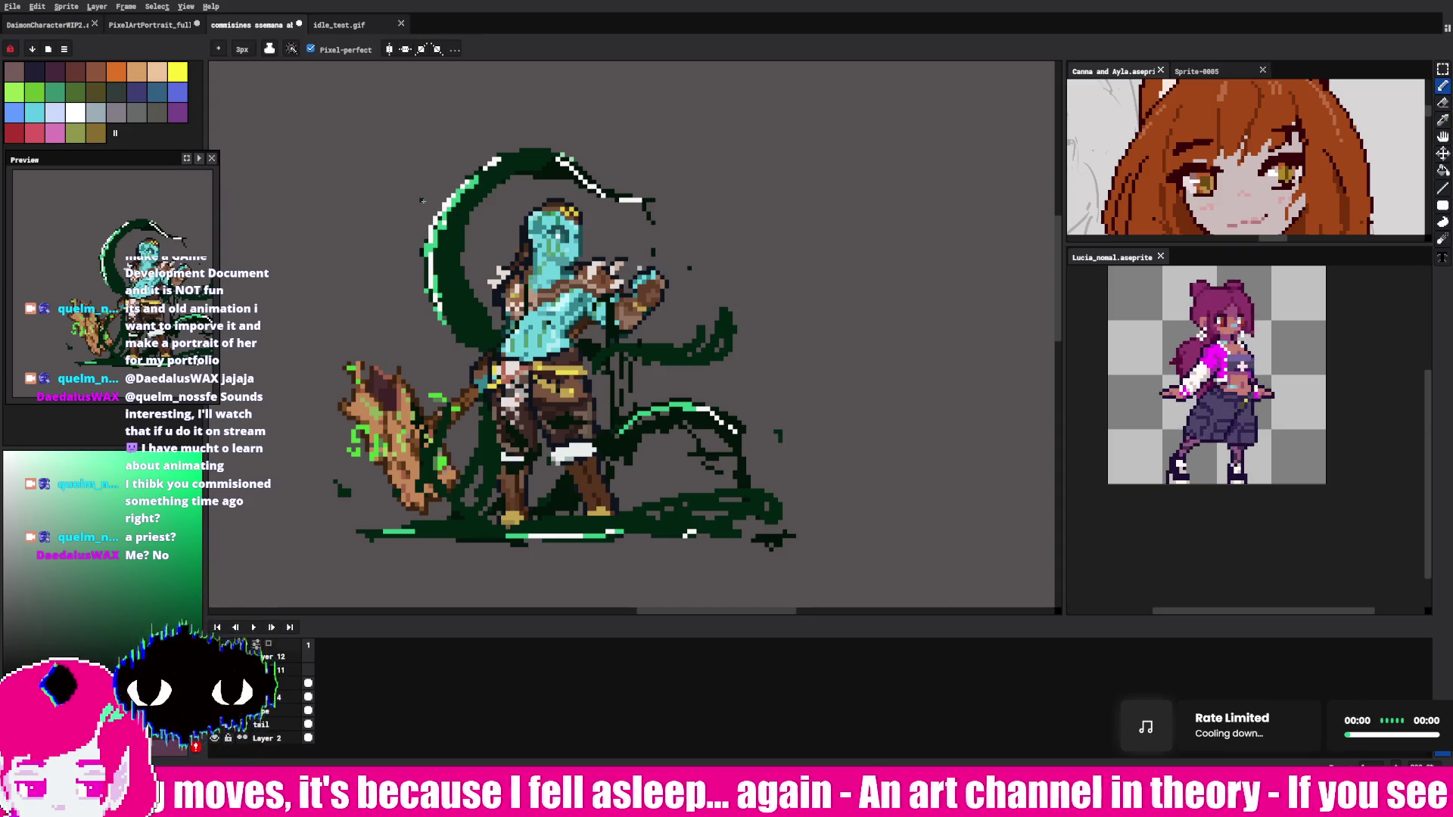
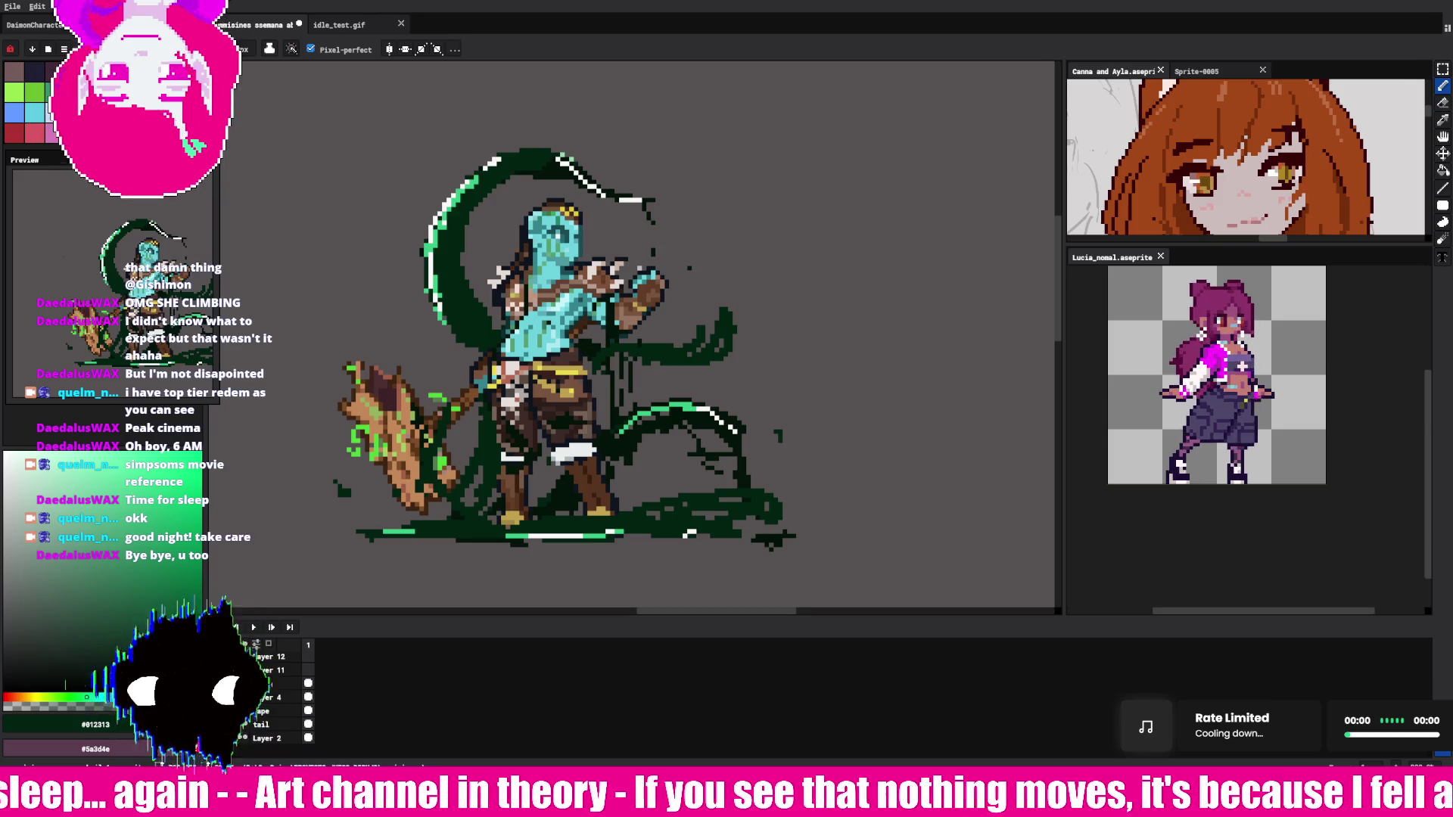
Step: Cycle through the open sprites, then bring up the character lineup document and zoom in on it
key(ctrl+Tab)
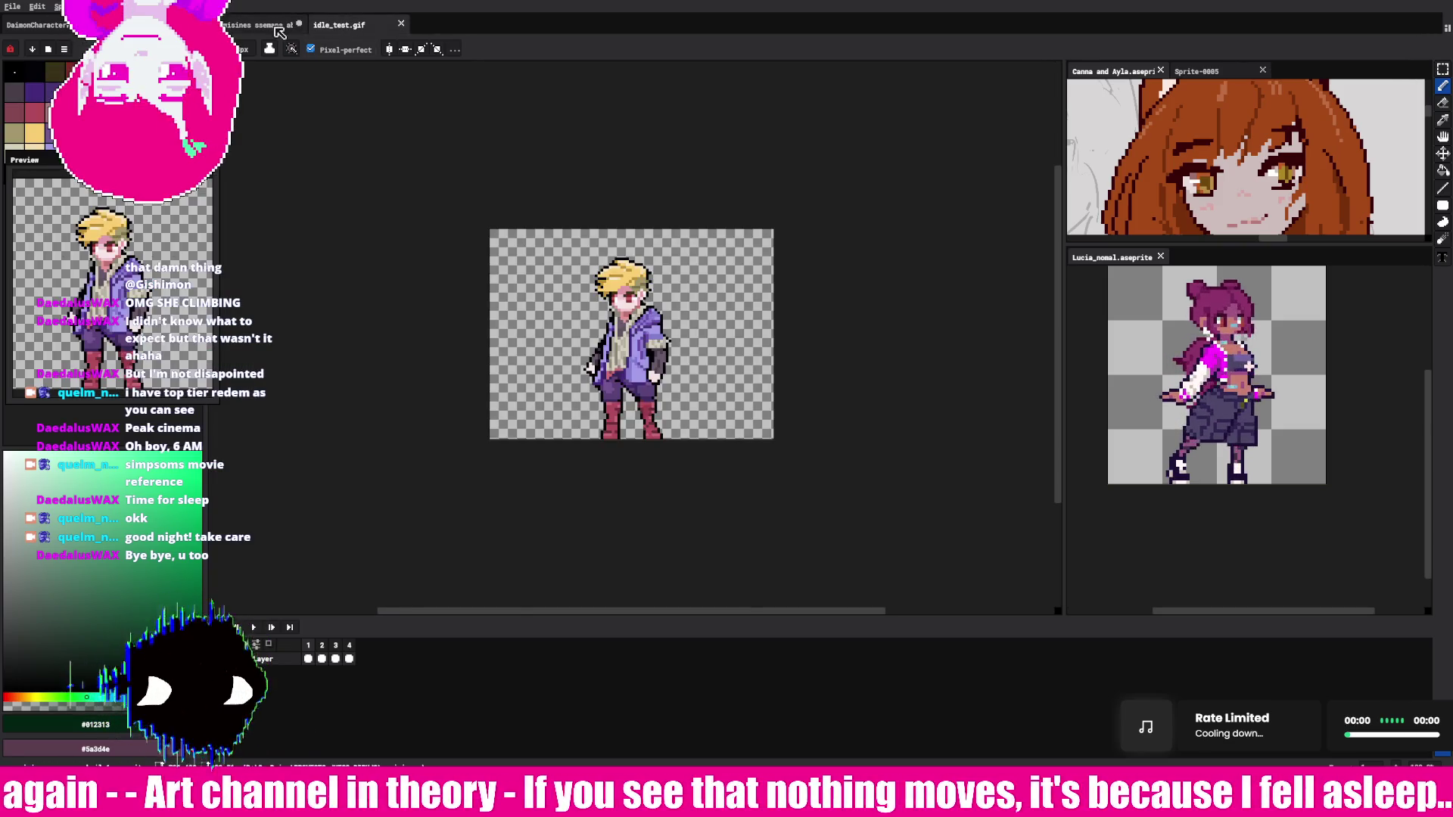
key(ctrl+shift+Tab)
key(ctrl+shift+Tab)
key(4)
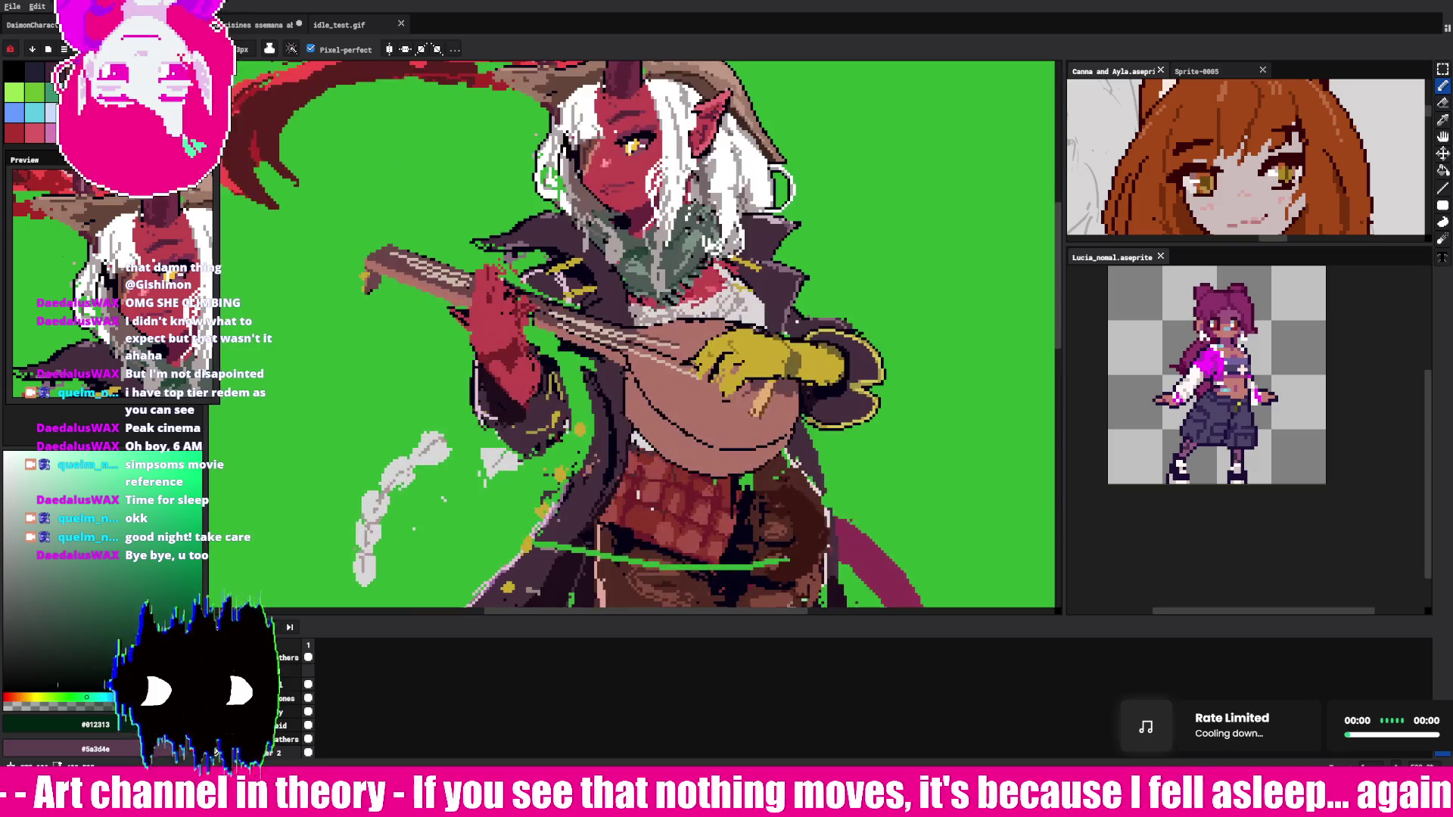
click(267, 27)
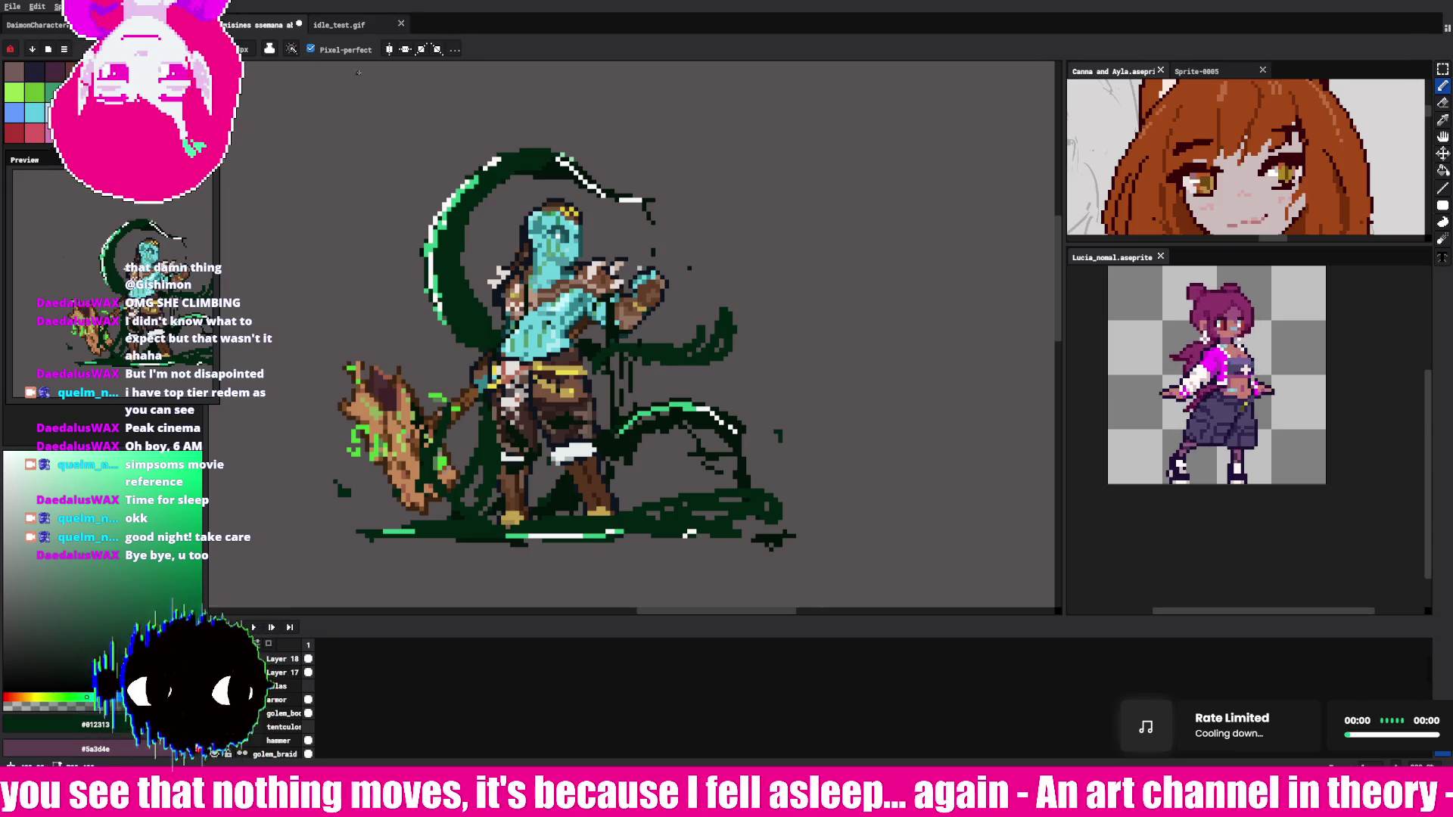
click(368, 28)
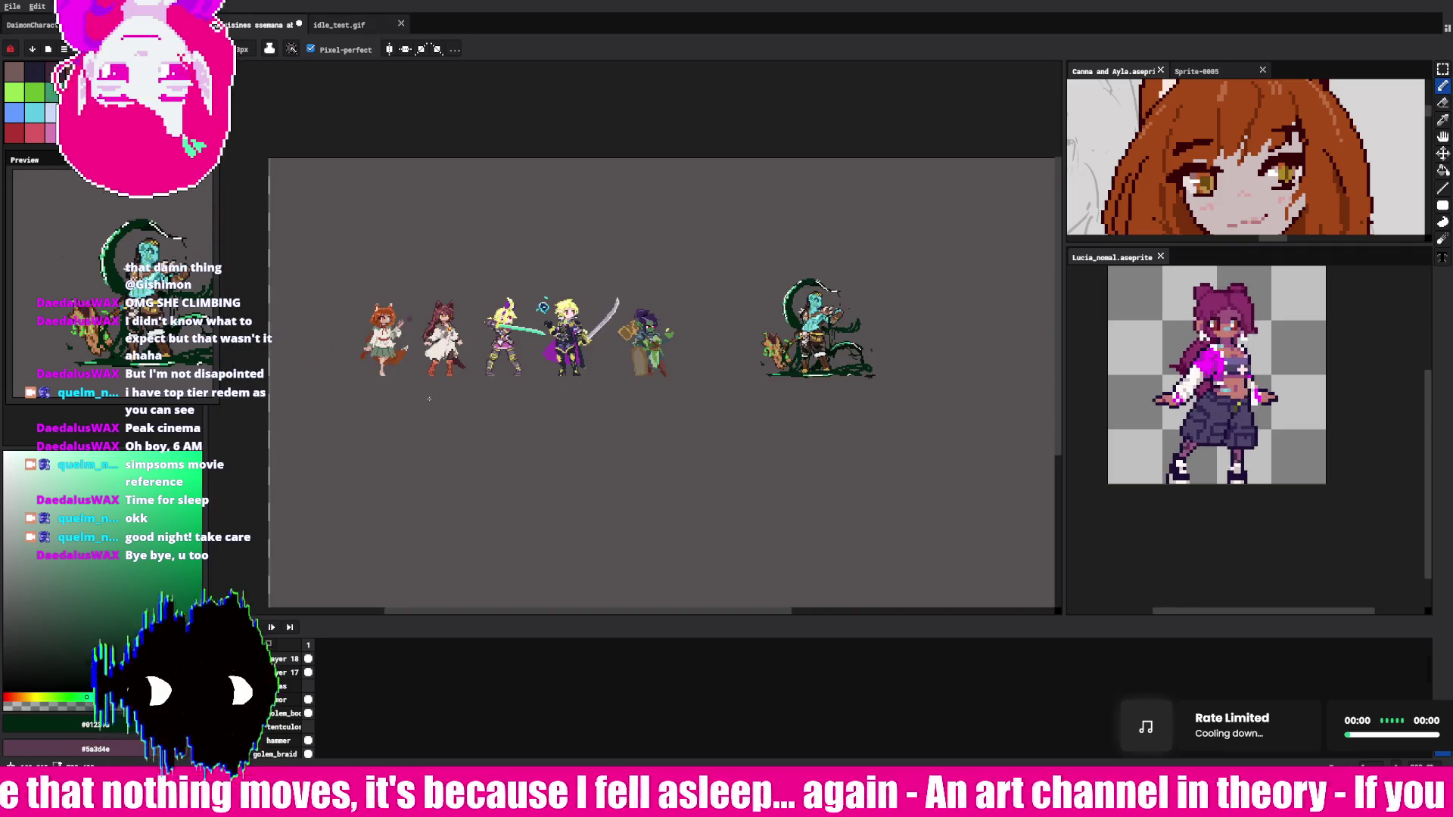
scroll(636, 318, up, 2)
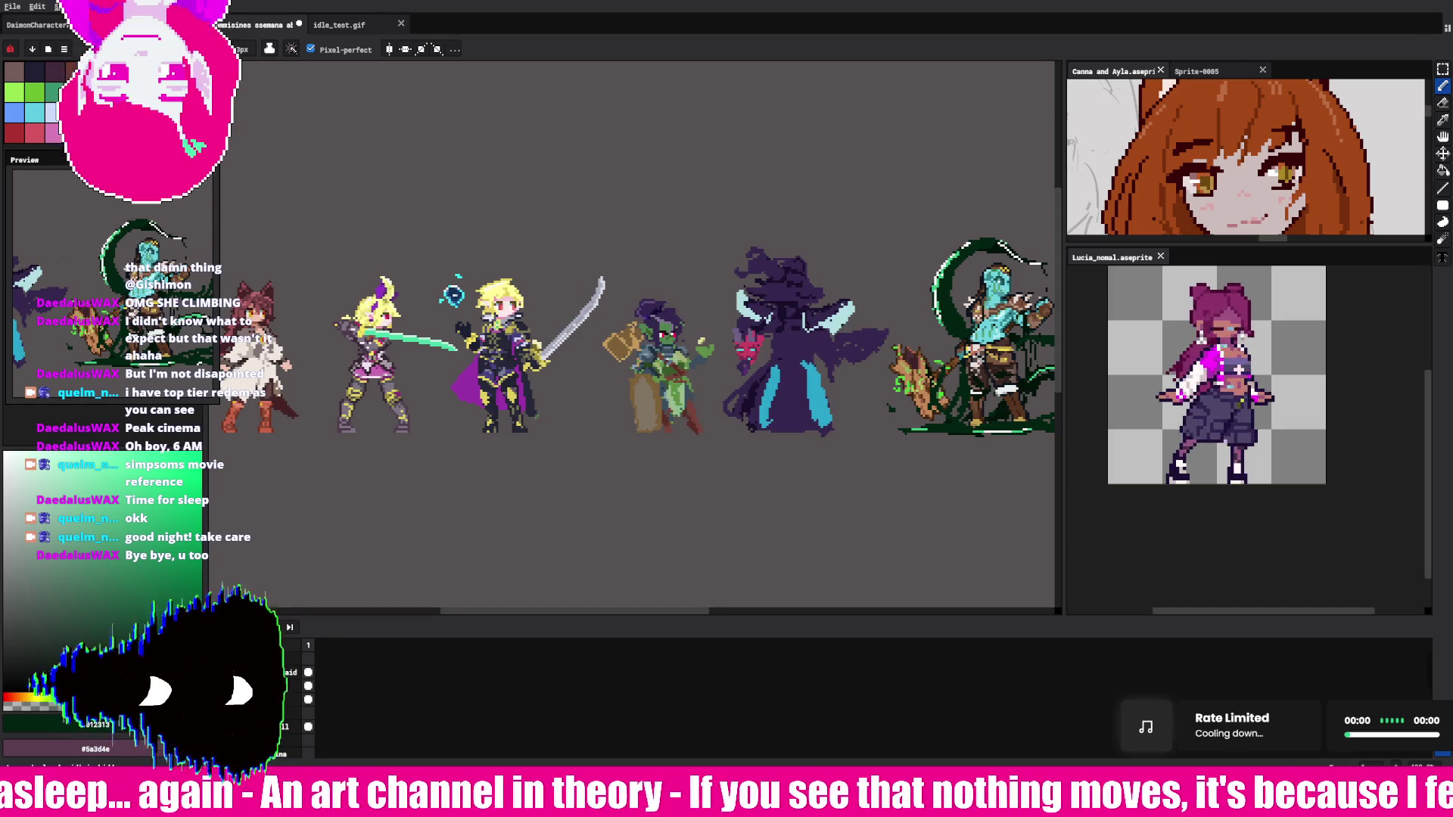
Step: Pan the lineup further left in view, then switch between the pencil and bucket tools
key(h)
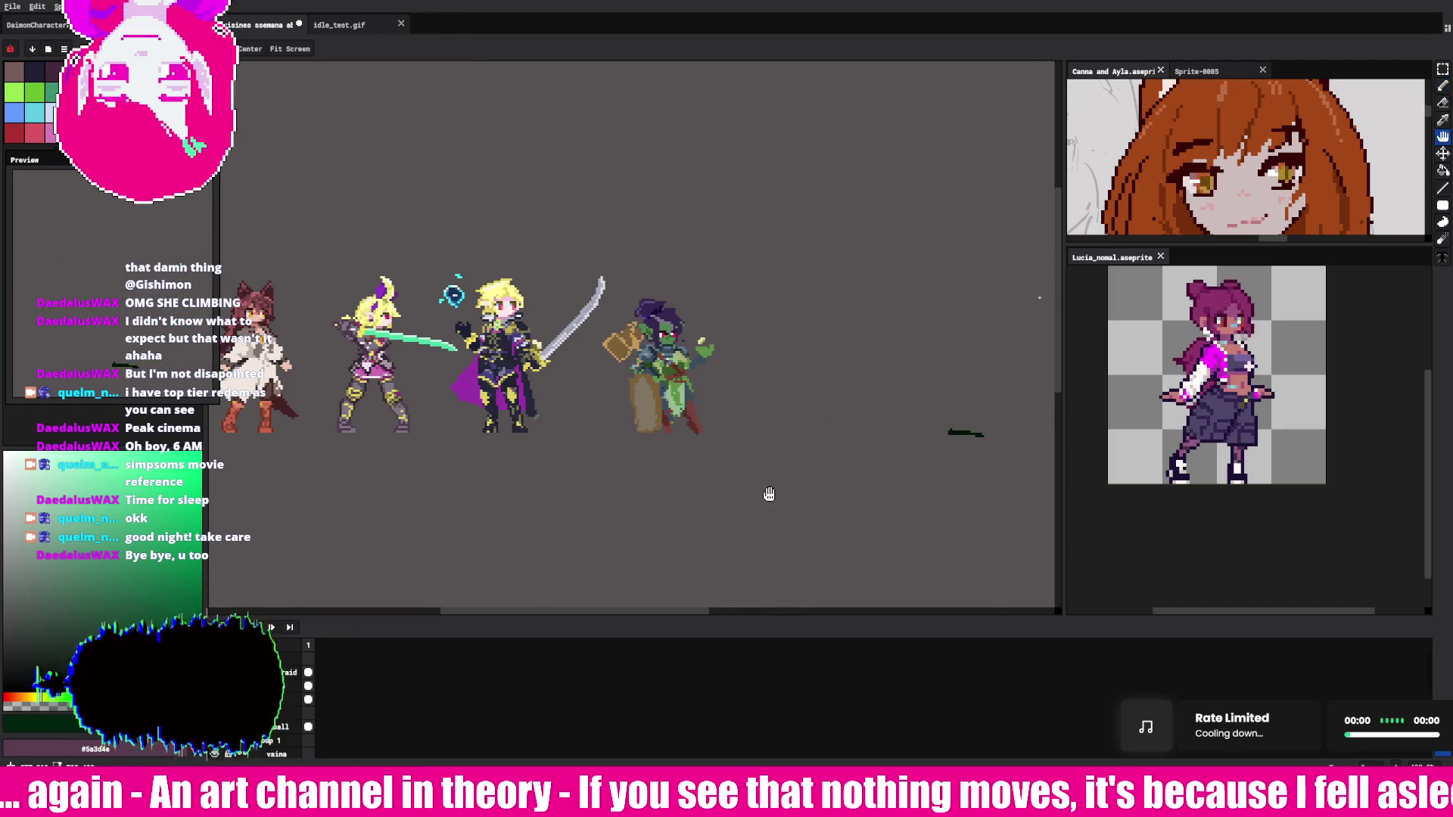
drag(769, 494, 485, 513)
key(b)
key(g)
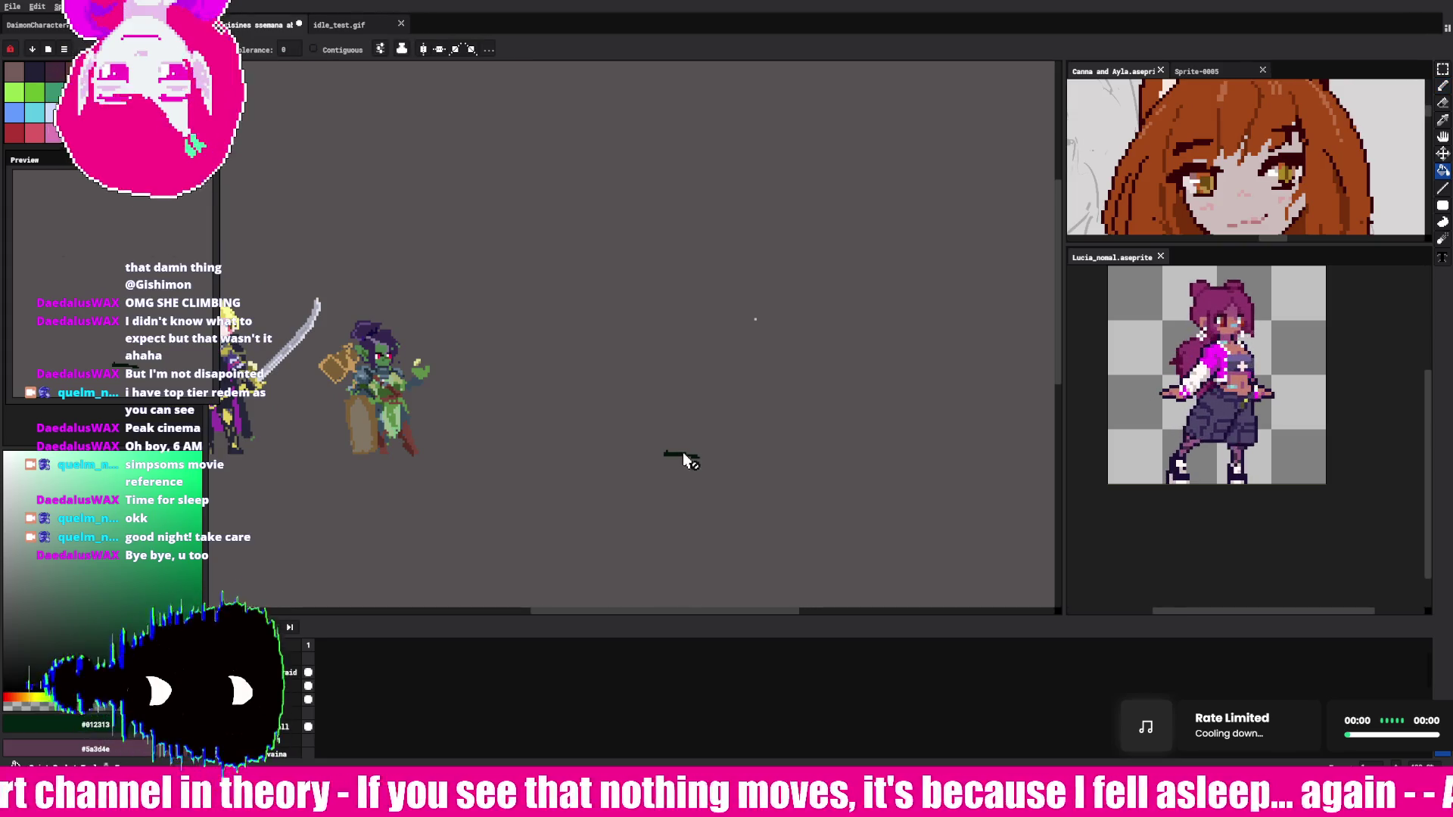
Step: Look at the alternative drawing tools and the move tool, then undo the stray dark stroke
click(1442, 85)
click(1443, 85)
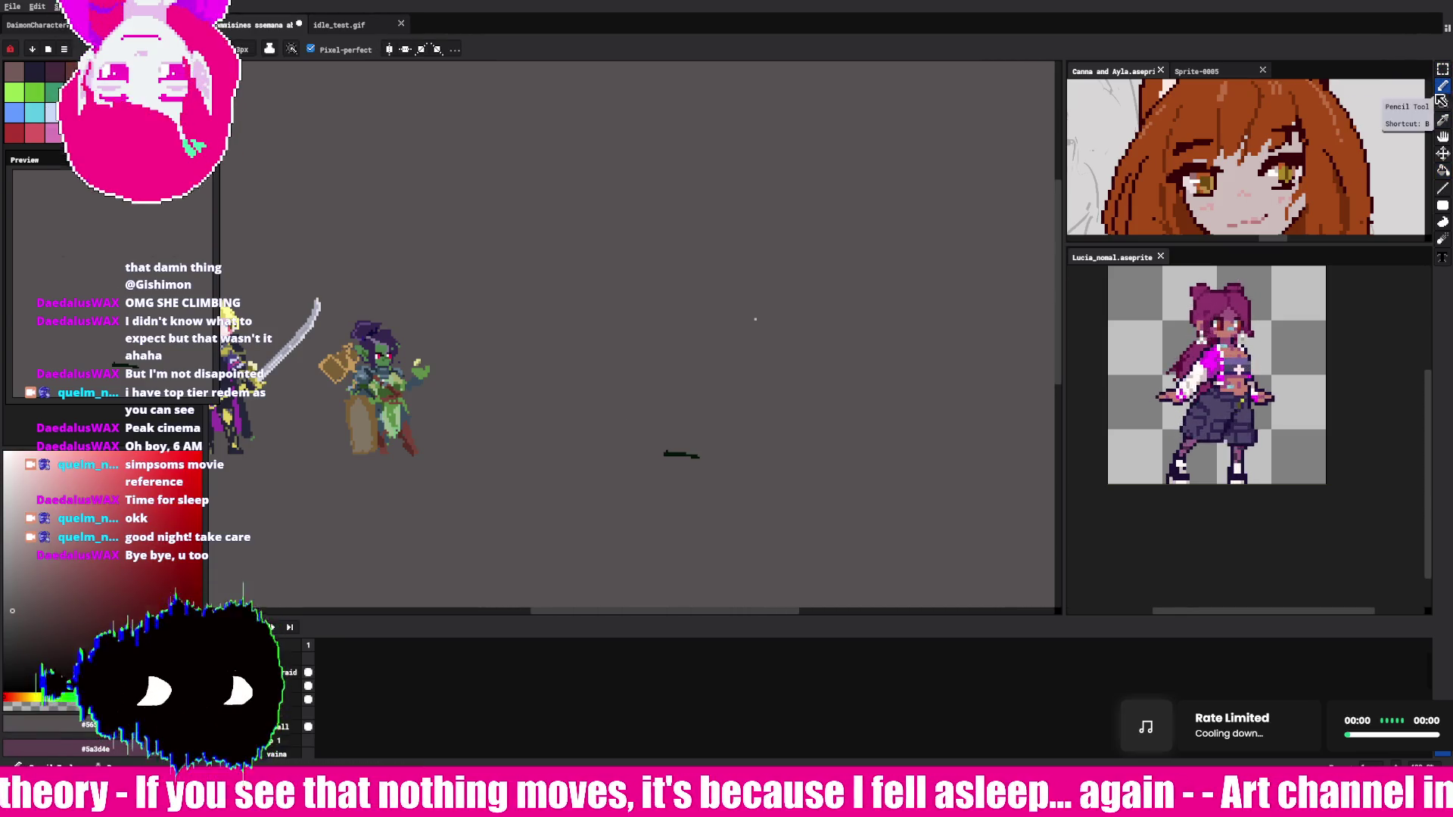
click(692, 437)
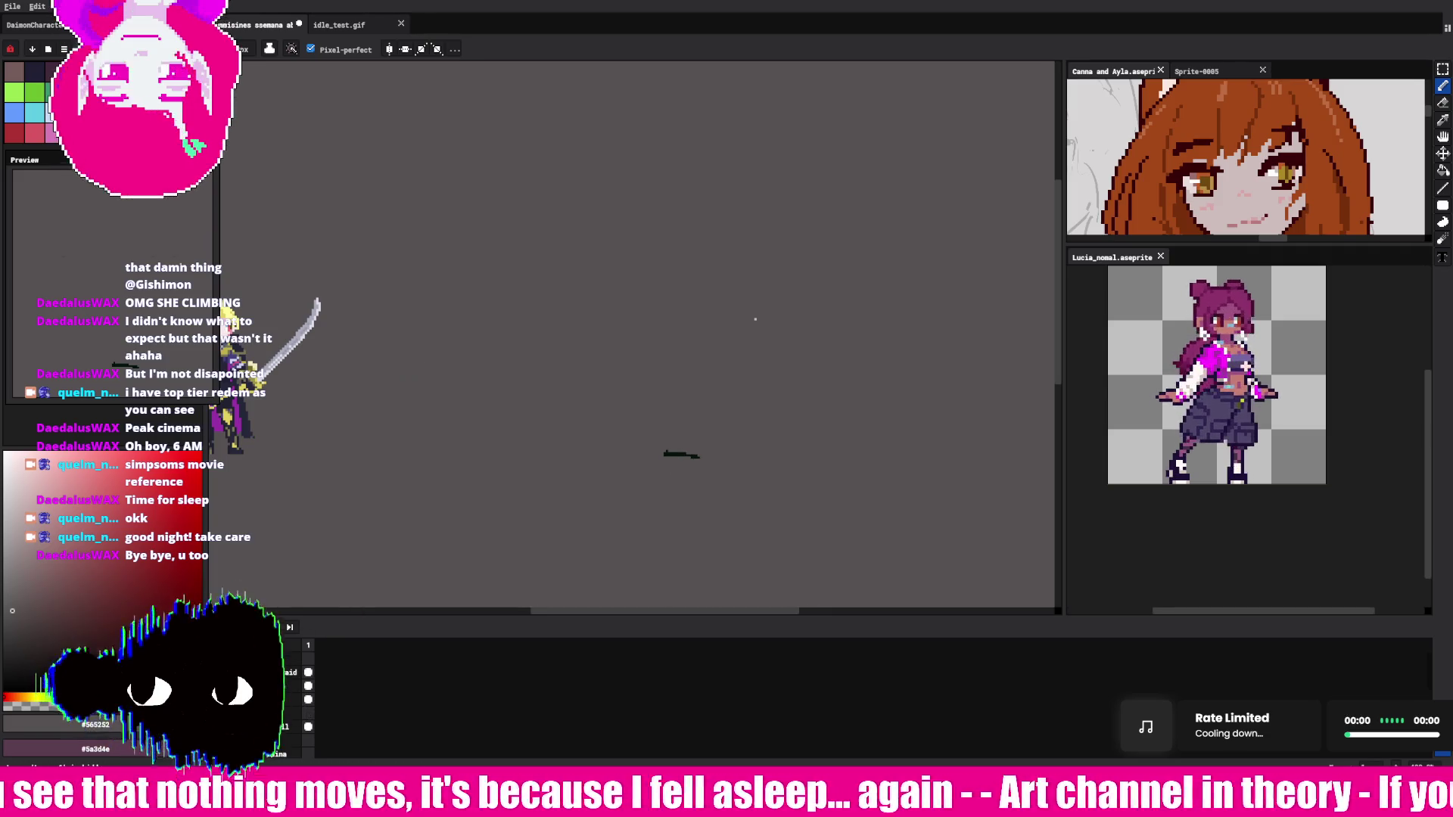
key(v)
click(1442, 85)
key(ctrl+z)
key(ctrl+z)
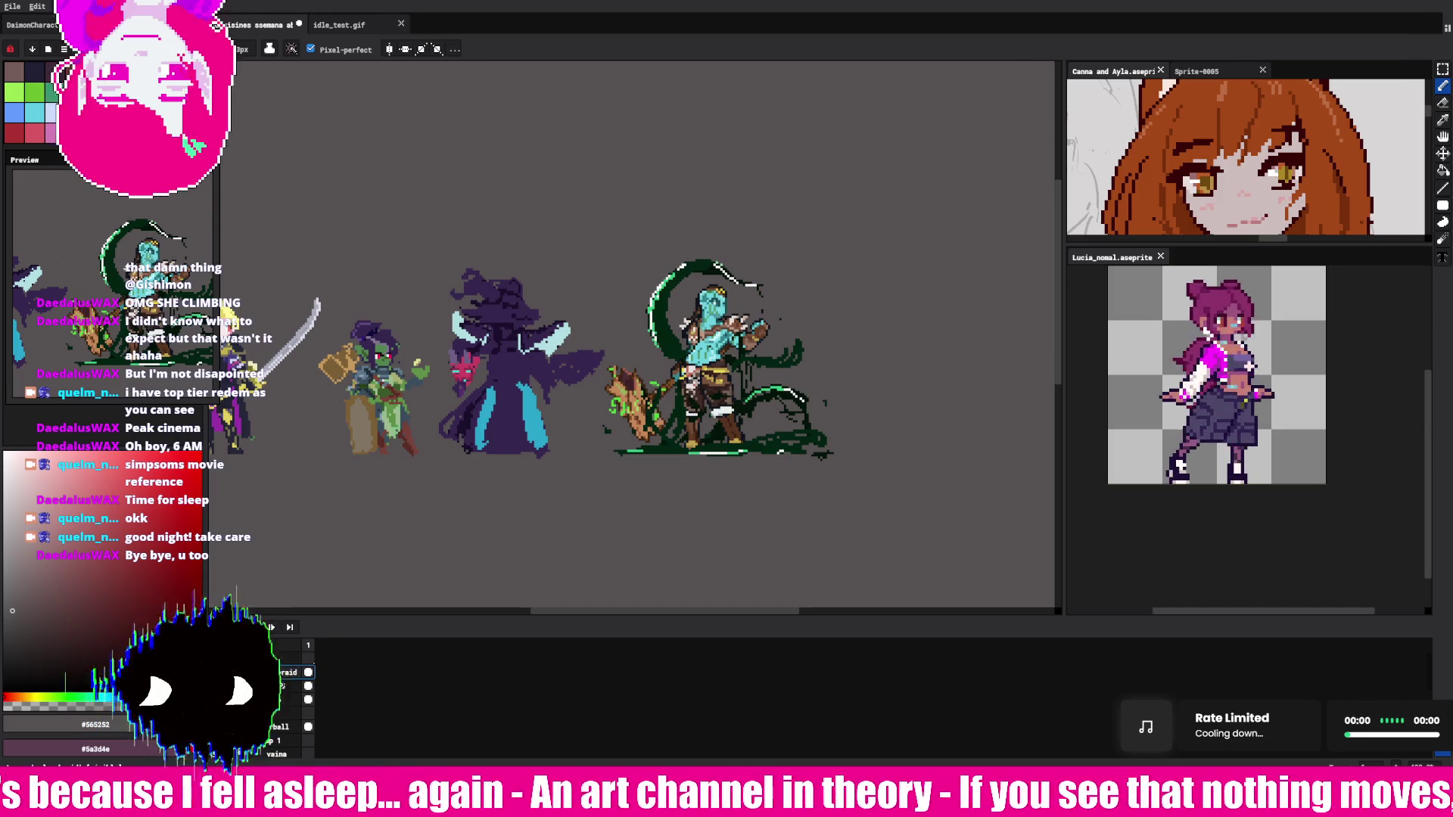
Step: Raise a layer one row, enlarge the timeline, and set its Position to dock the layers on the left
drag(281, 665, 278, 660)
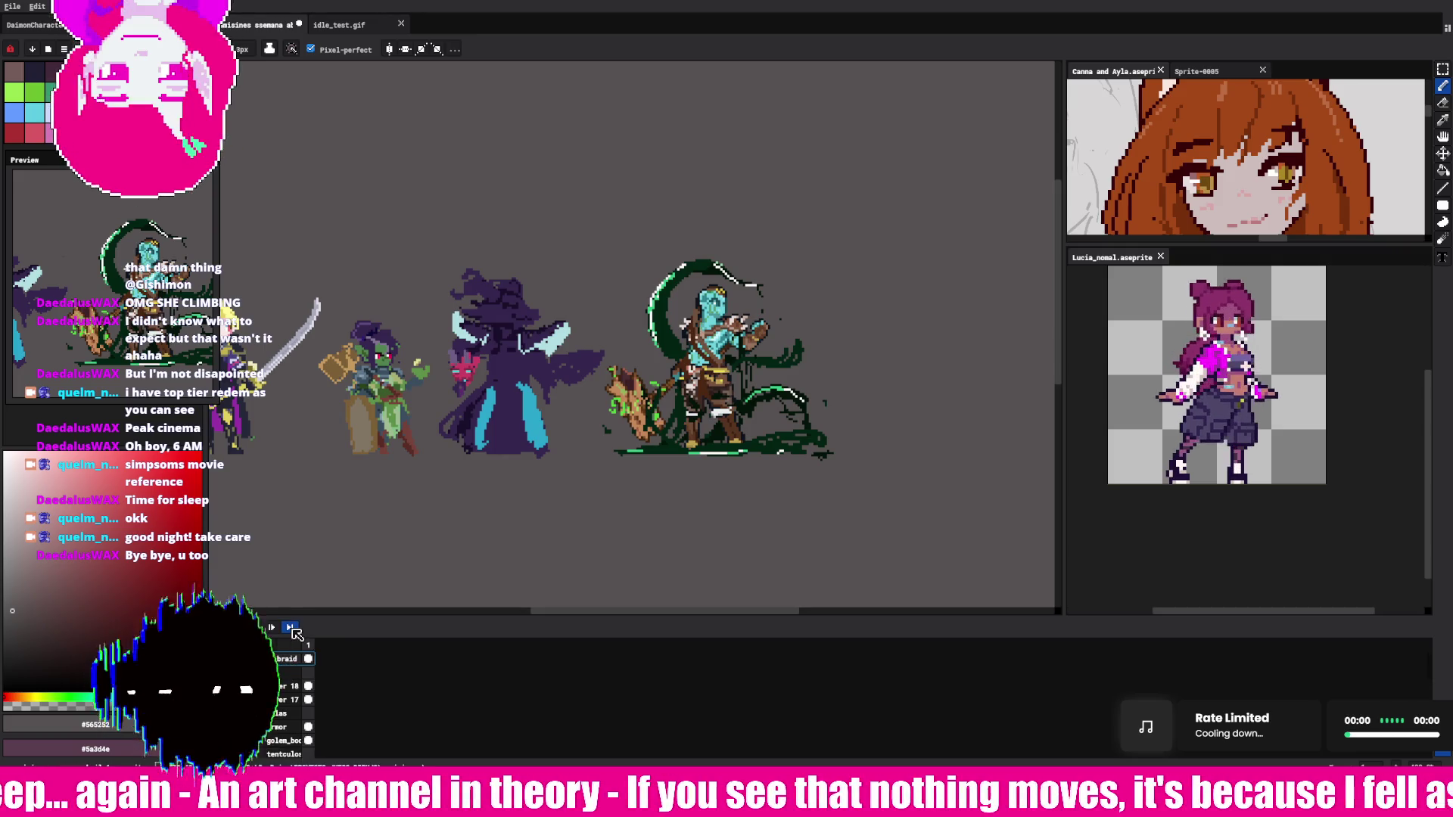
drag(294, 617, 291, 528)
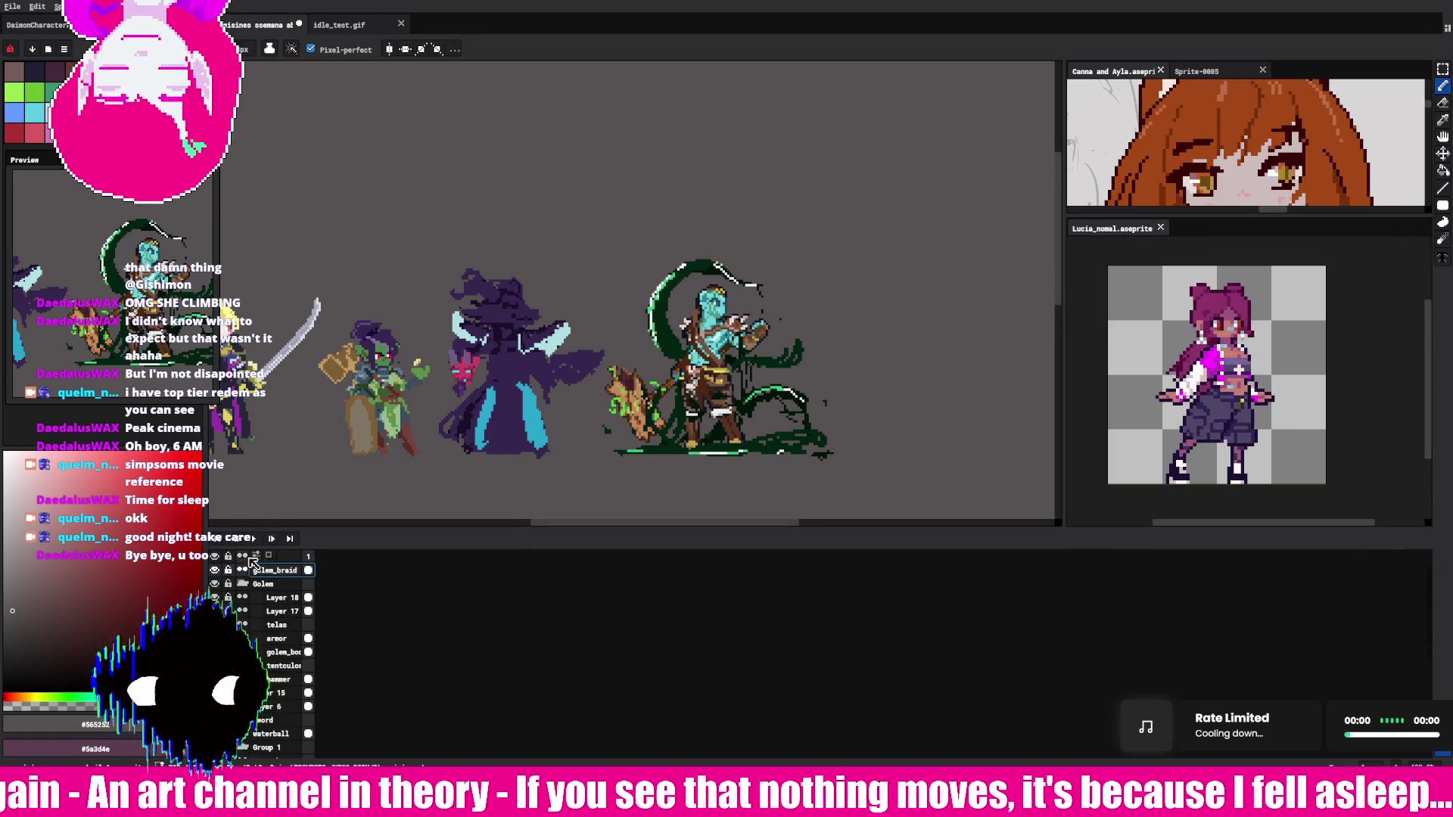
click(261, 560)
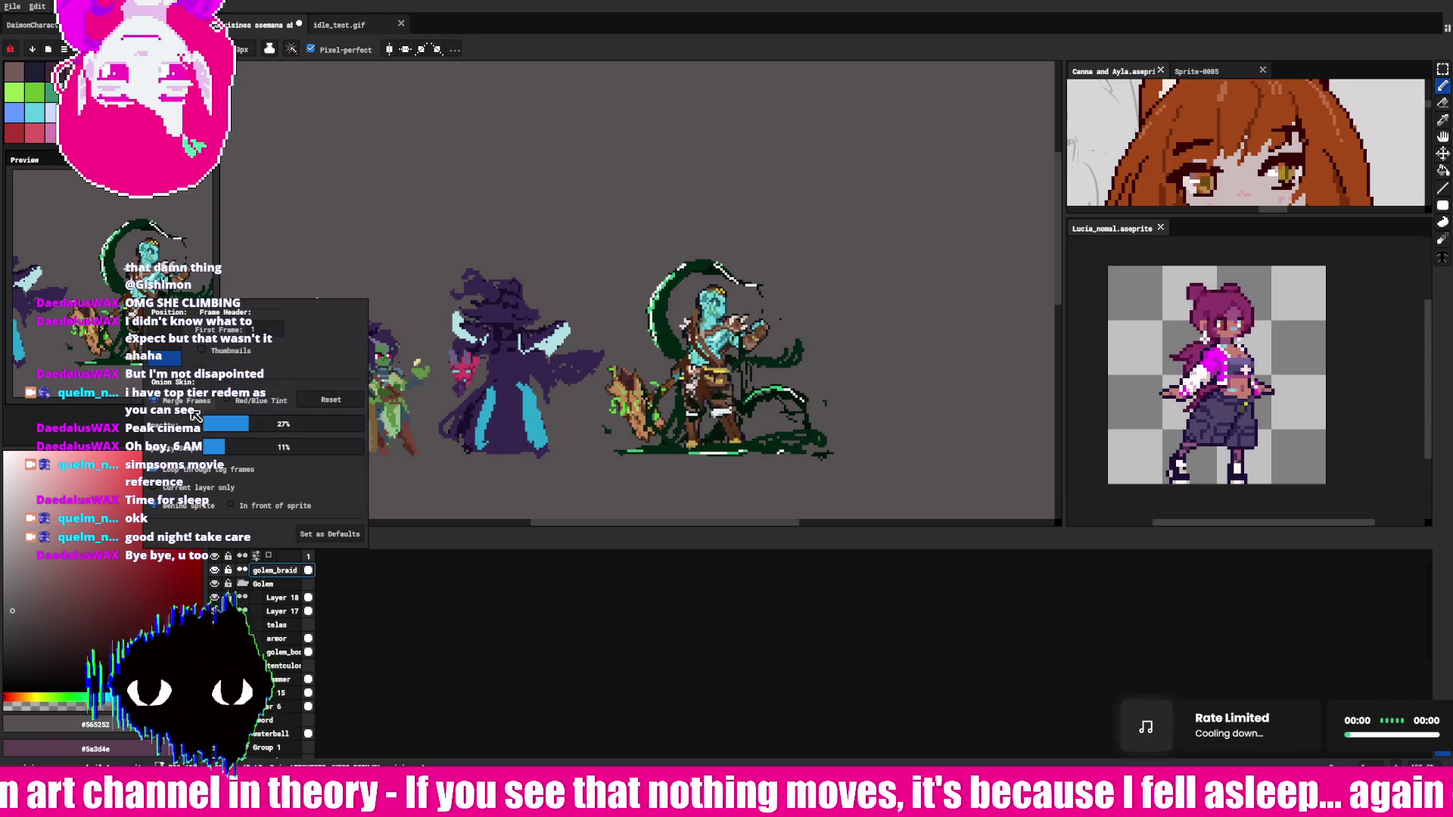
click(164, 348)
click(407, 428)
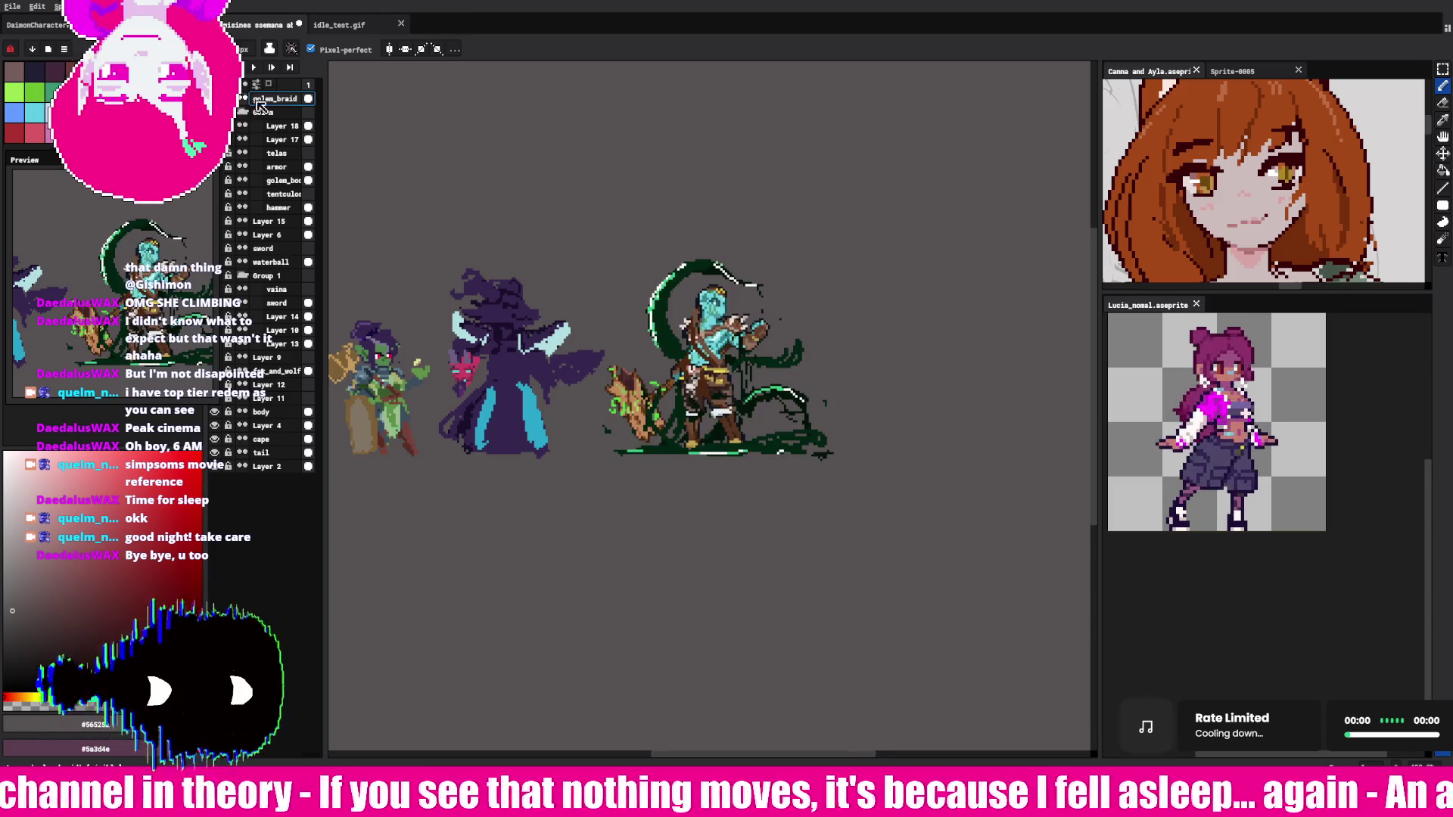
Step: Drop golem_braid just below hammer, toggle Layer 15 and nearby eye icons to identify them, and zoom onto the witch
drag(286, 106, 285, 218)
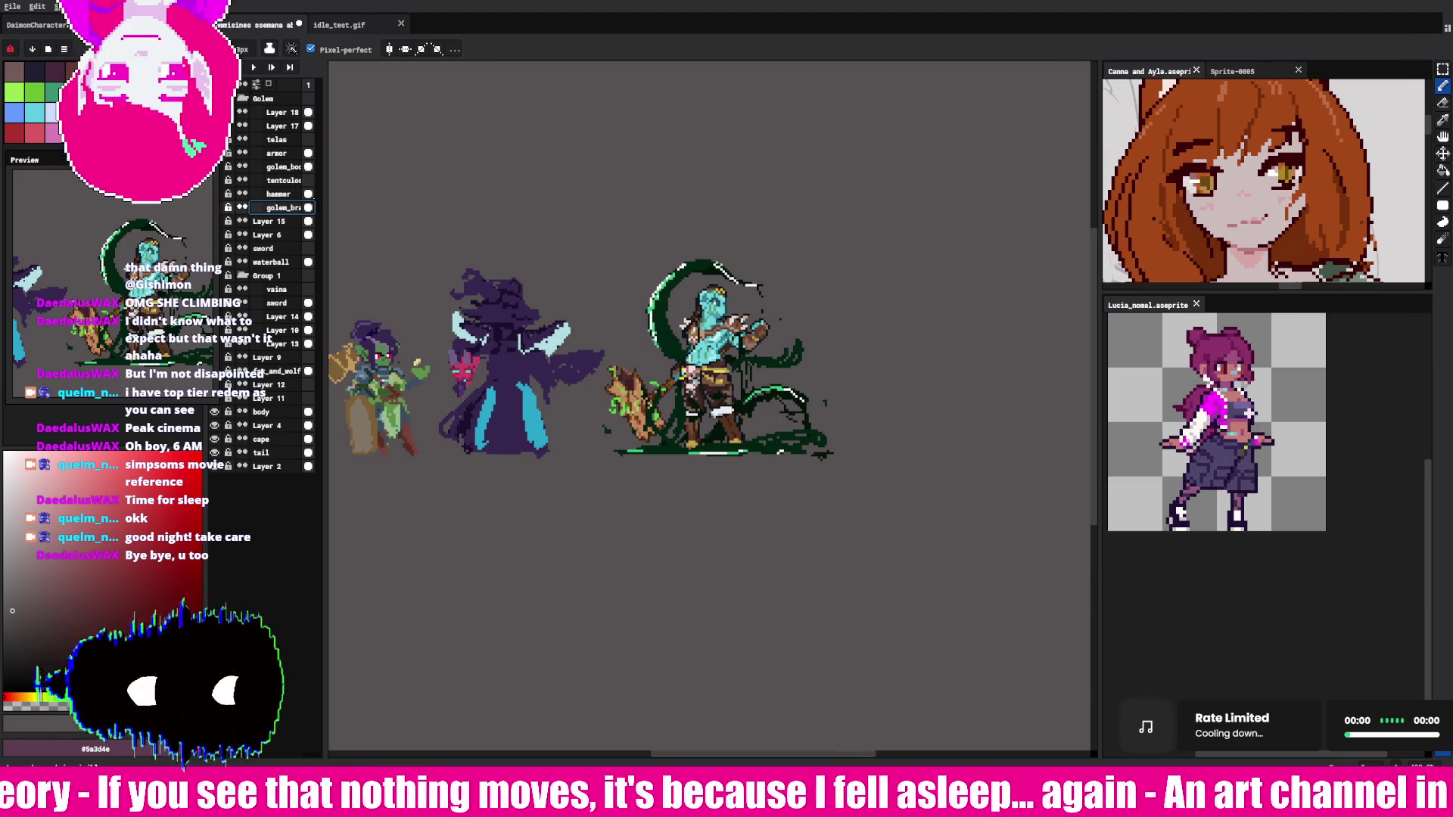
click(216, 222)
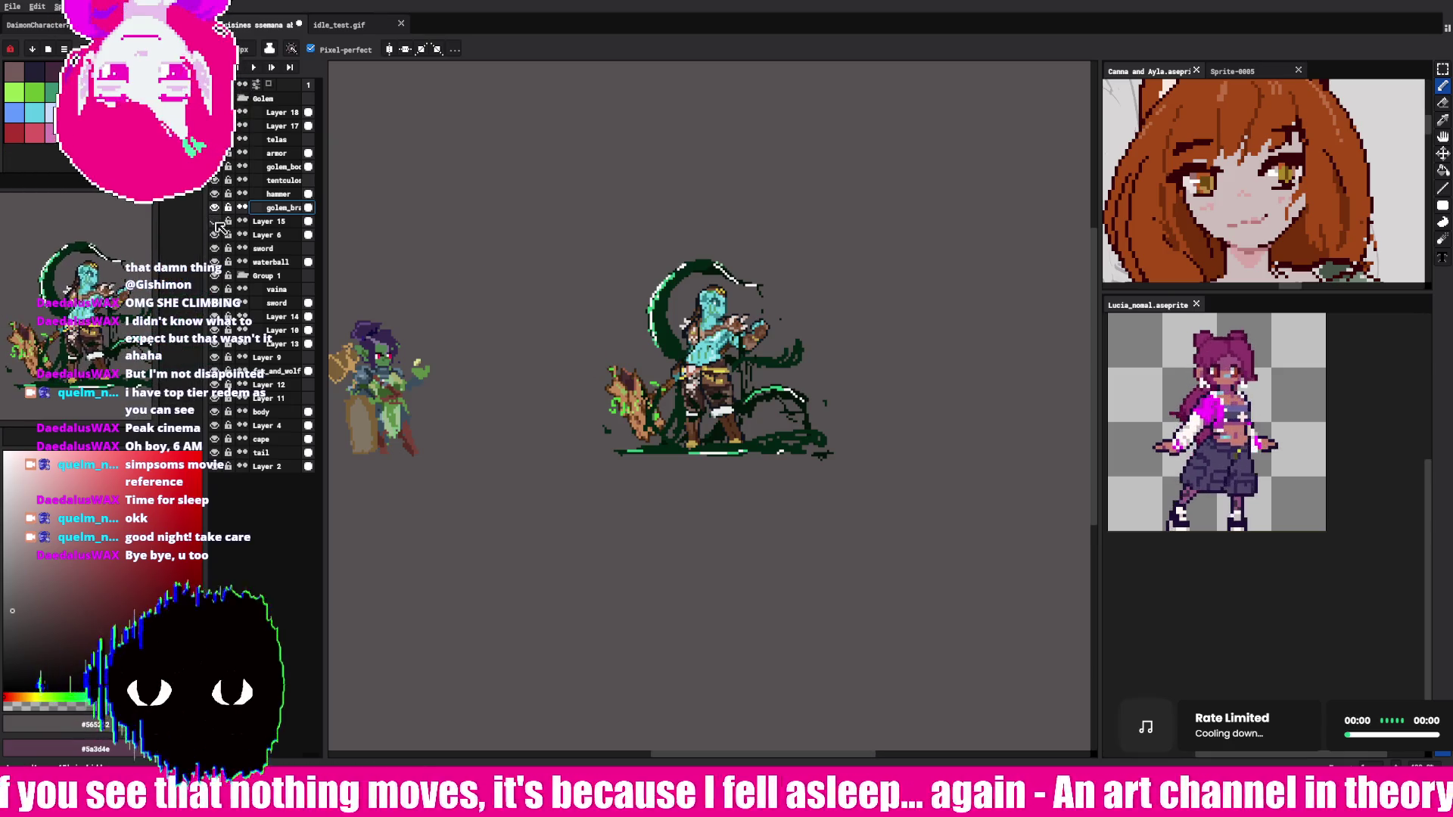
click(215, 222)
click(215, 208)
click(215, 207)
click(215, 221)
click(215, 221)
scroll(664, 454, left, 3)
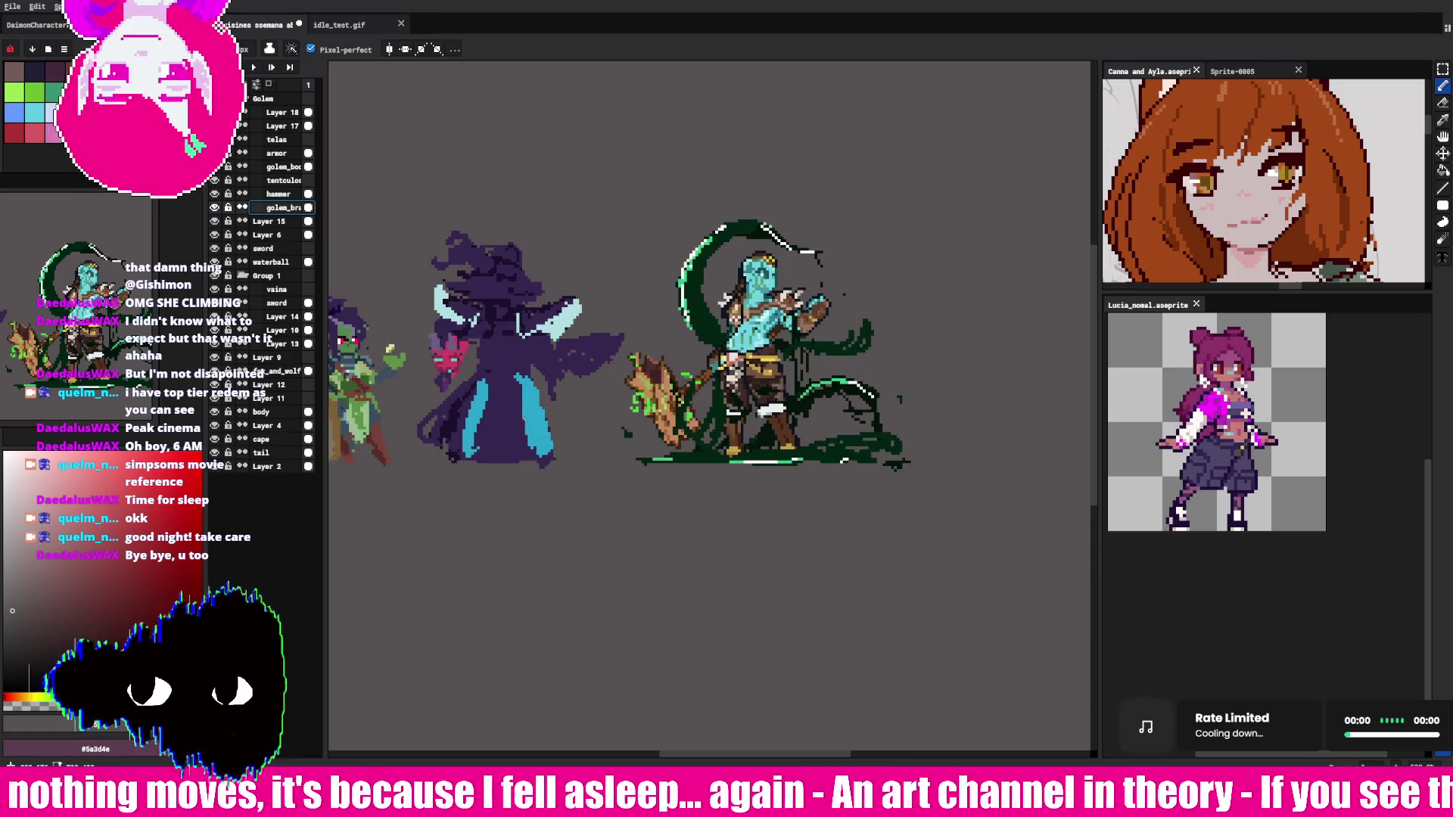
scroll(663, 454, up, 4)
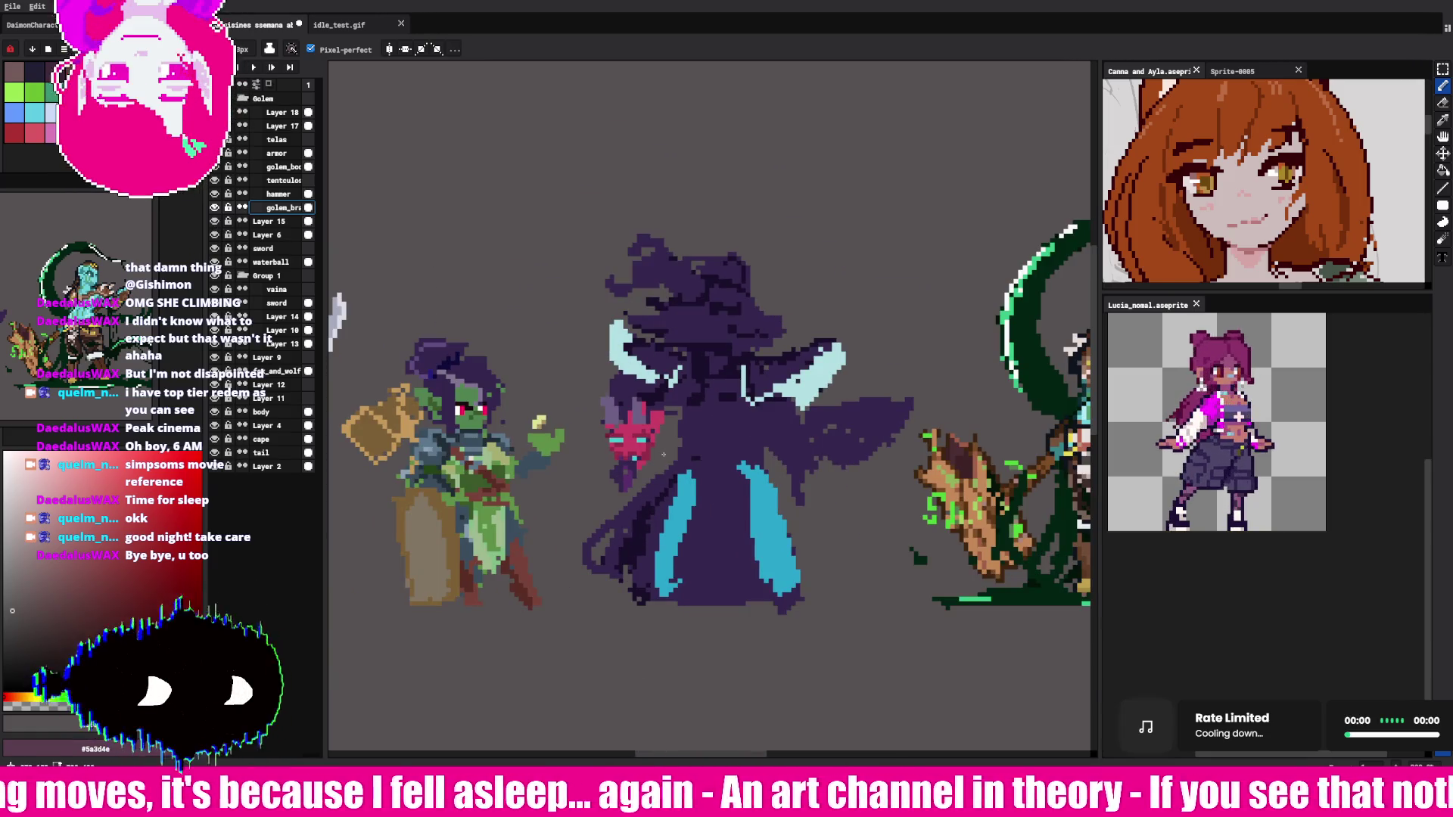
Step: Sample the witch's robe cyan #29a1cb, draw a short stroke on her, and pick pink from the palette
alt+click(695, 486)
drag(699, 452, 700, 409)
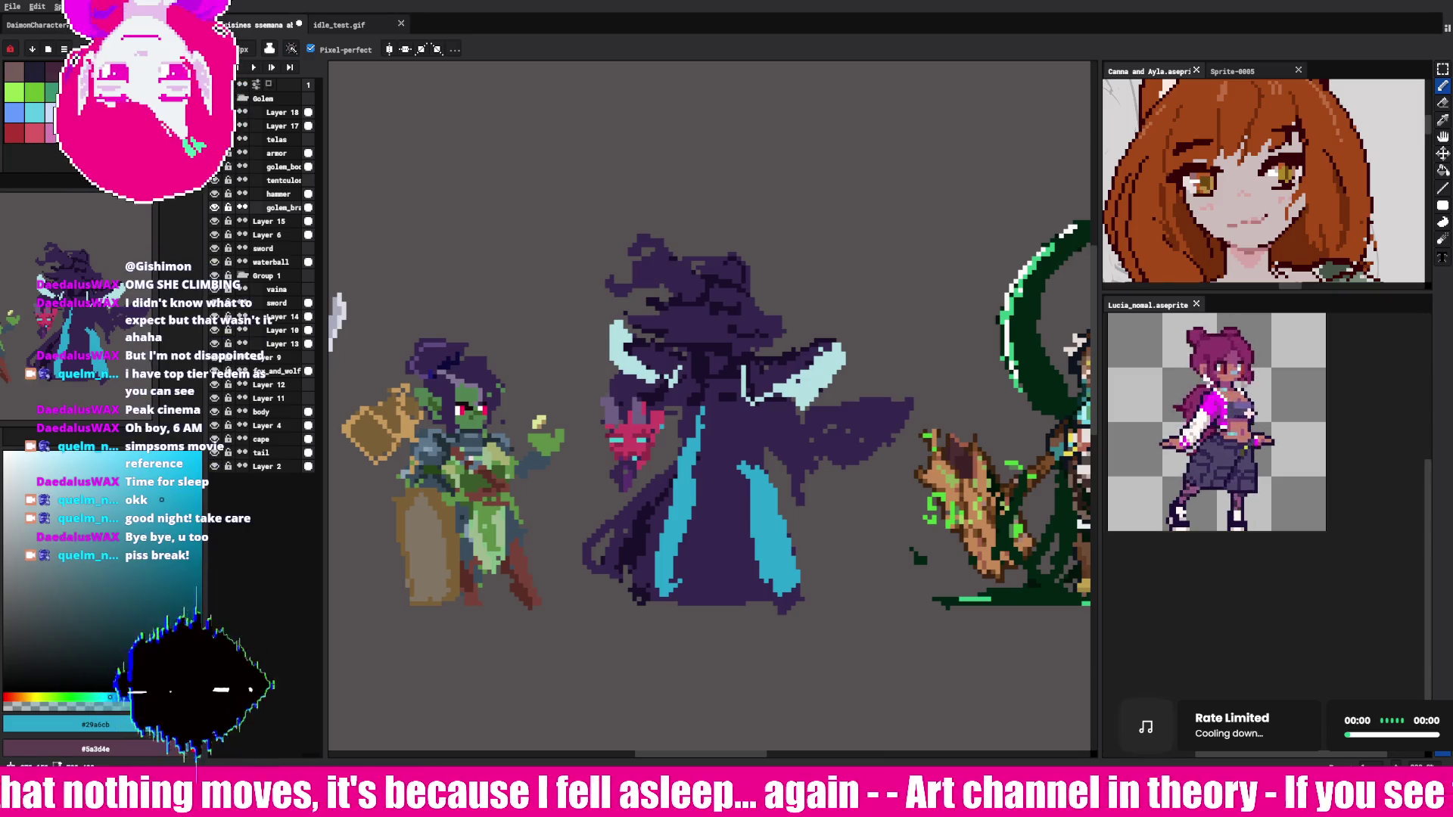
click(34, 132)
Step: Freehand large pink 'BRB' letters above the witch, then draw pink eyes and a smile on her face
mouse_move(456, 150)
mouse_down()
mouse_move(558, 196)
mouse_move(530, 294)
mouse_up()
drag(625, 108, 669, 227)
mouse_move(628, 106)
mouse_down()
mouse_move(674, 112)
mouse_move(745, 253)
mouse_up()
drag(746, 109, 796, 258)
mouse_move(757, 106)
mouse_down()
mouse_move(806, 161)
mouse_move(817, 254)
mouse_up()
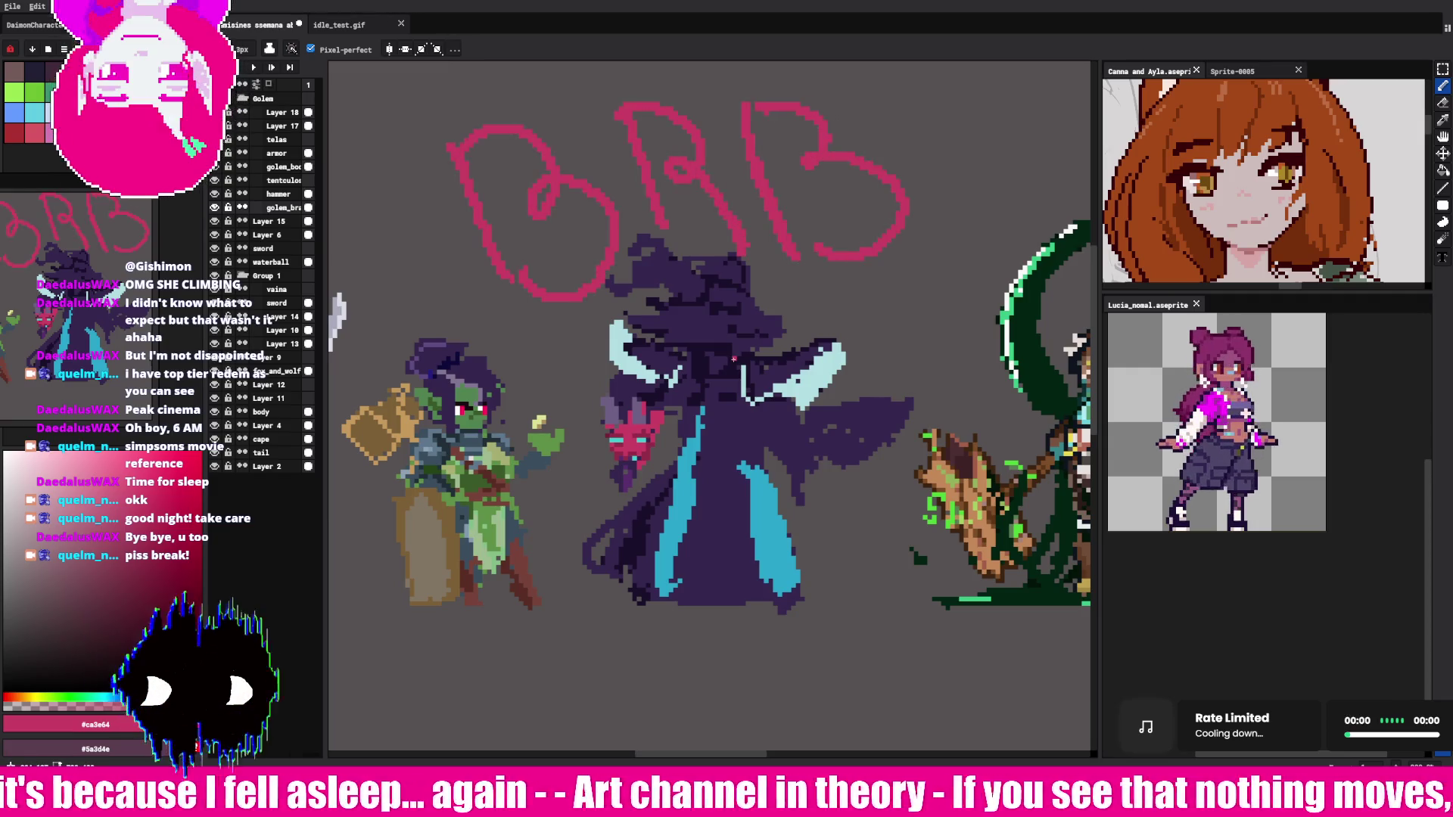
drag(713, 299, 749, 339)
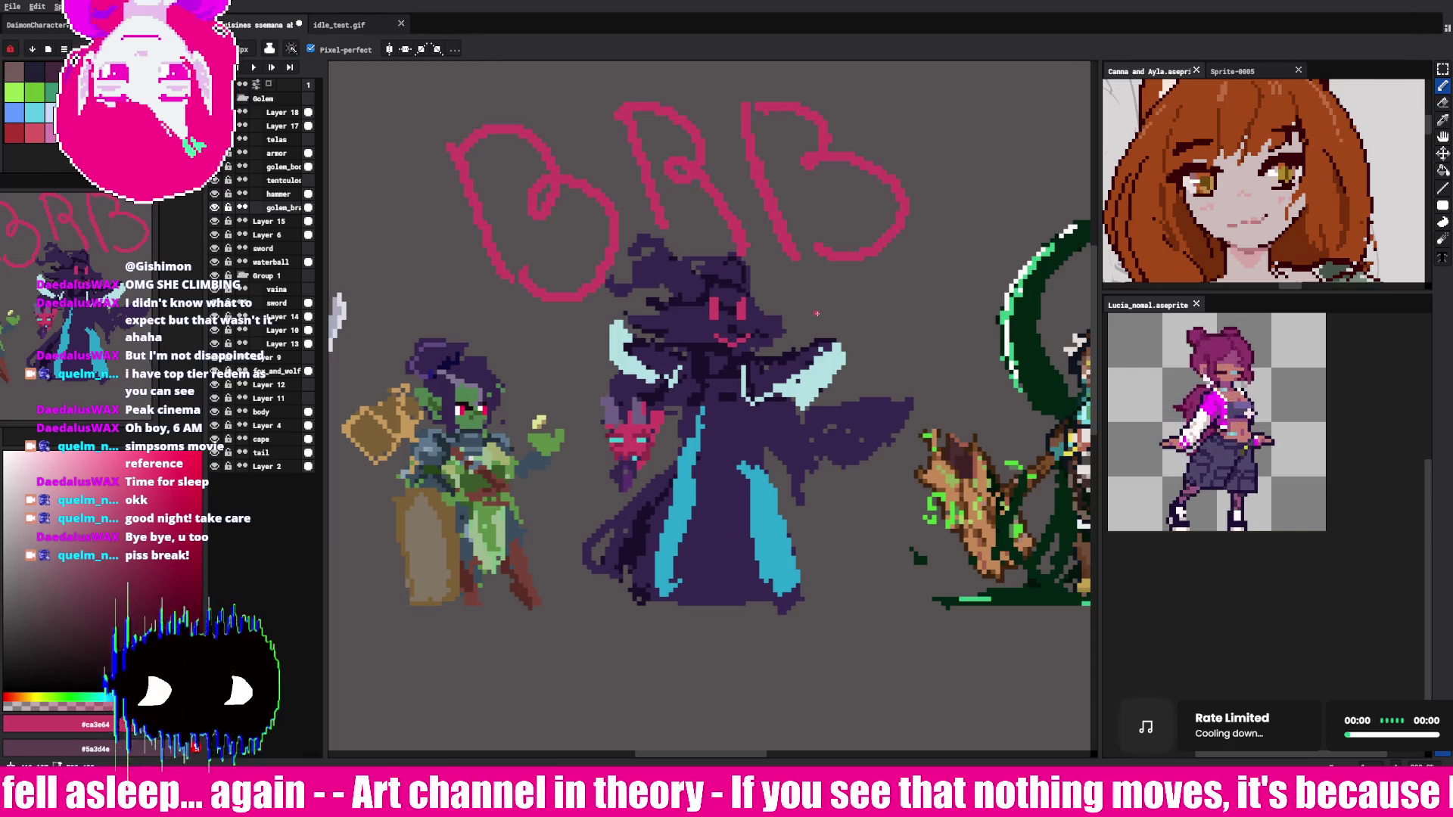